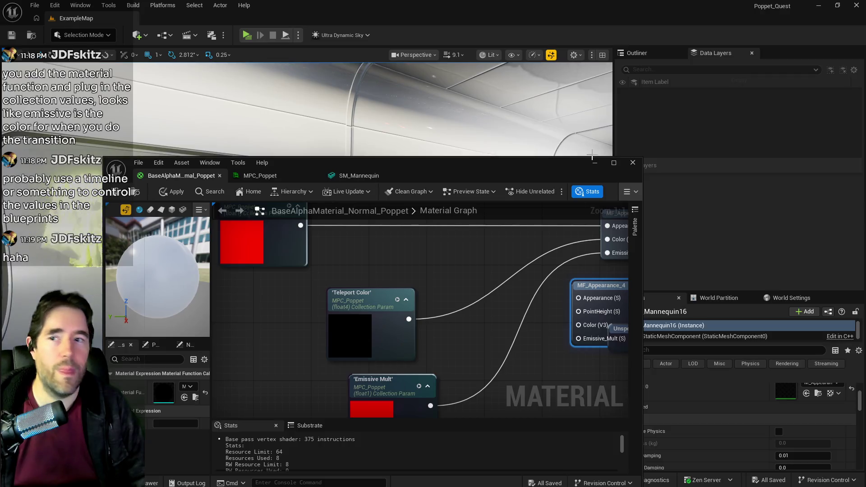
- Maximize the material editor and drop an MPC_Poppet collection parameter node into the graph
left_click_drag(306, 324, 303, 284)
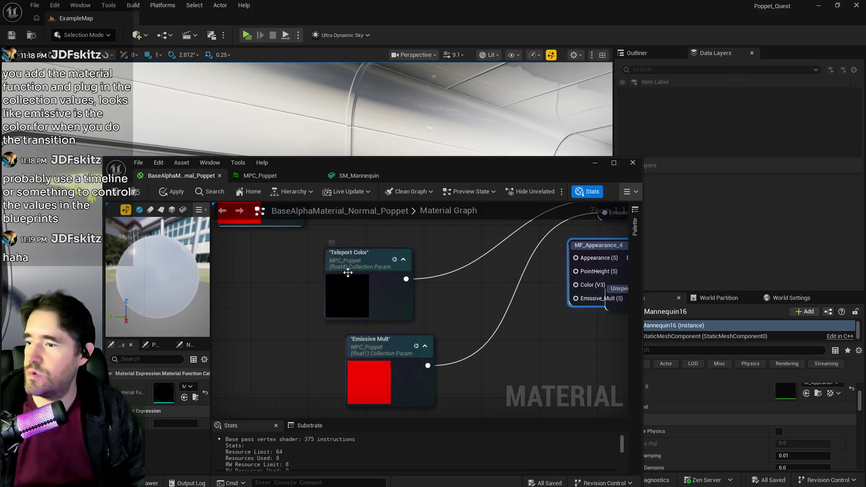
left_click(370, 286)
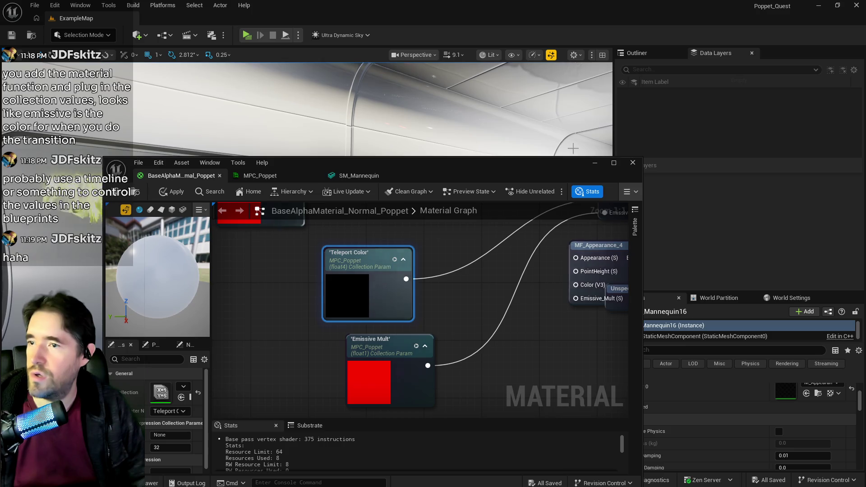
left_click(614, 162)
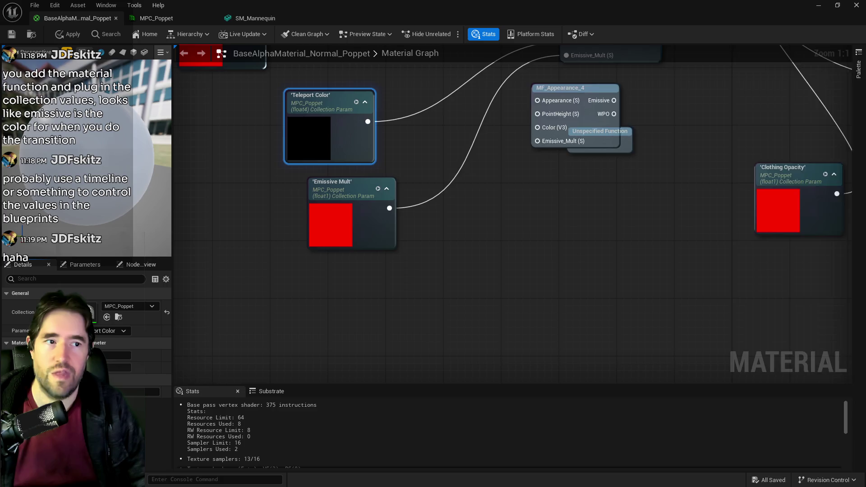
key("ctrl+b")
mouse_move(655, 135)
left_mouse_down()
mouse_move(158, 74)
mouse_move(447, 225)
left_mouse_up()
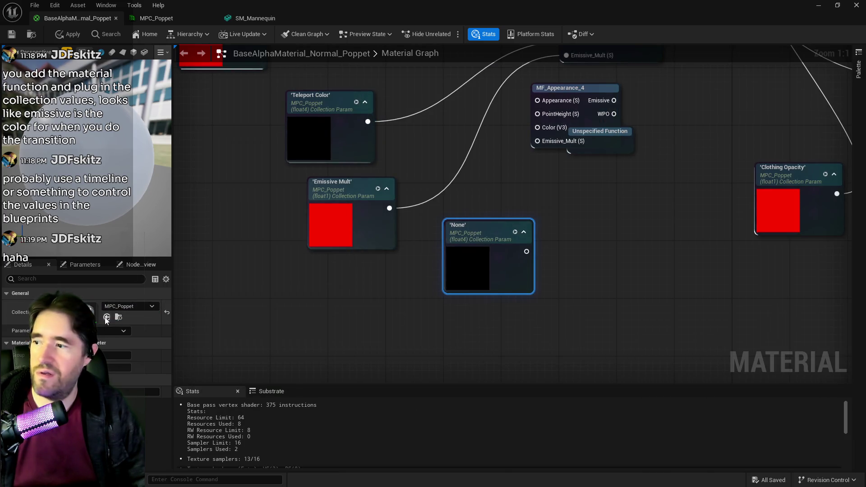
left_click(115, 331)
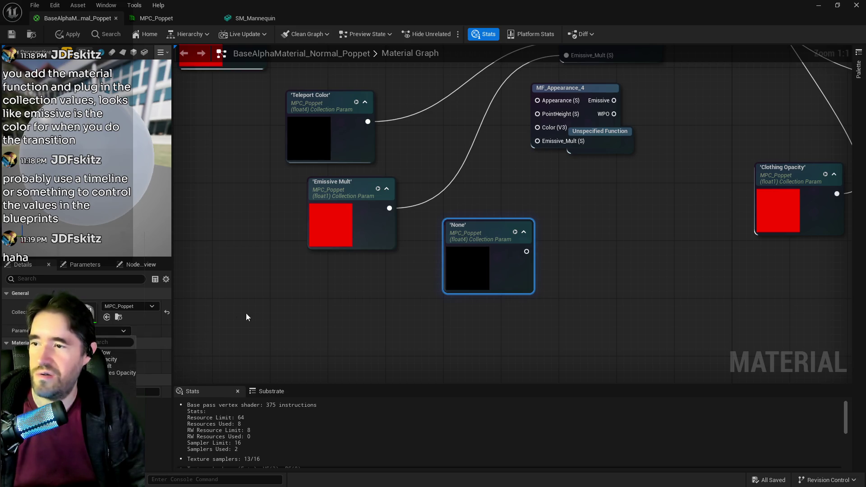
left_click(251, 325)
- Delete the MF_Appearance_4 function node and the unnamed parameter node, then apply the changes
left_click_drag(423, 299, 385, 388)
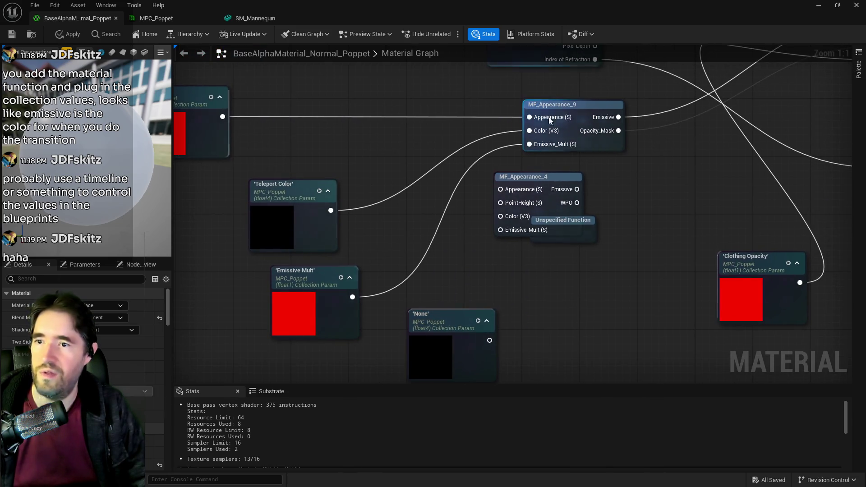
left_click_drag(534, 108, 311, 256)
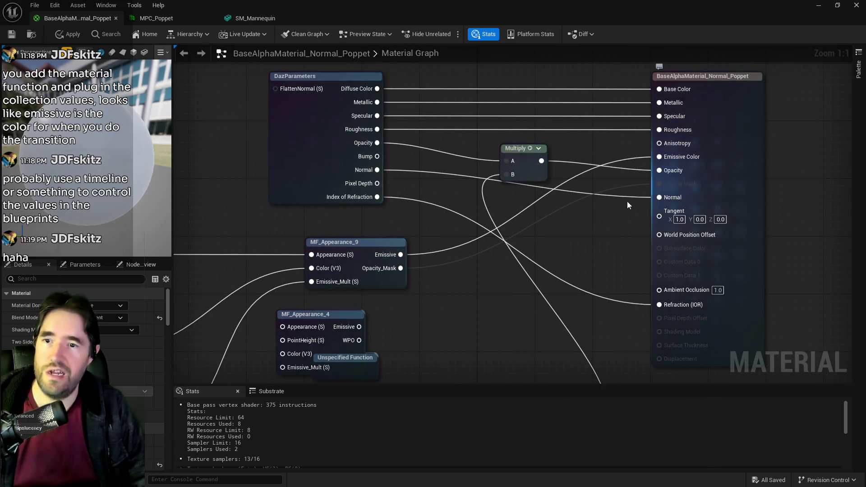
mouse_move(301, 334)
left_mouse_down()
mouse_move(424, 263)
mouse_move(458, 170)
left_mouse_up()
left_click(457, 170)
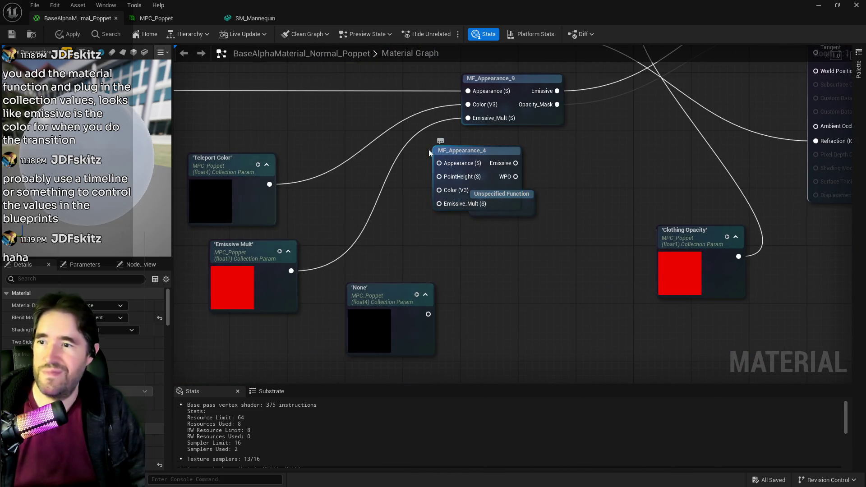
left_click(422, 332, "ctrl")
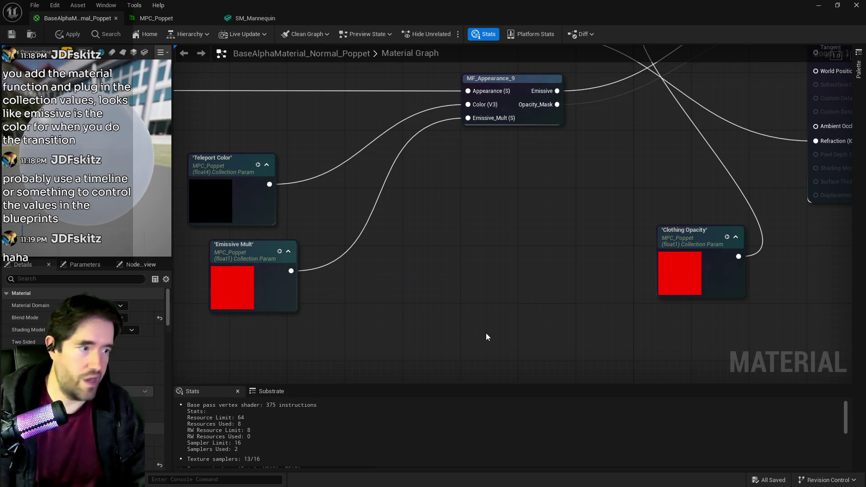
key("Delete")
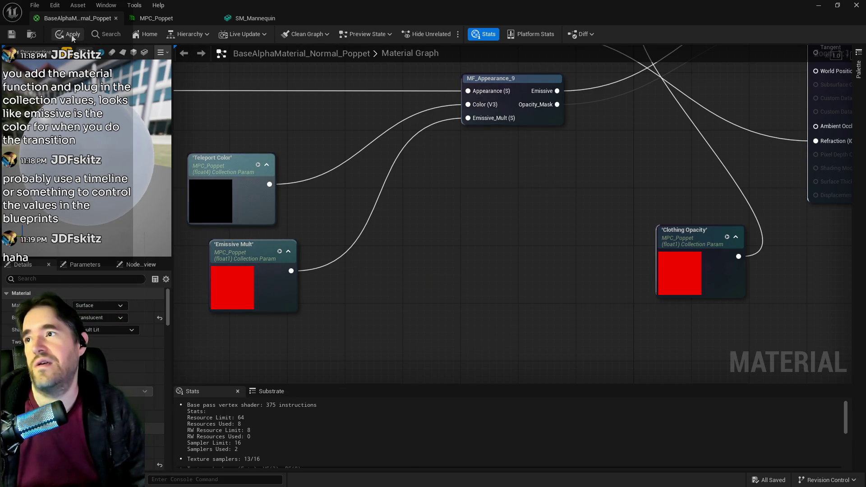
left_click(72, 35)
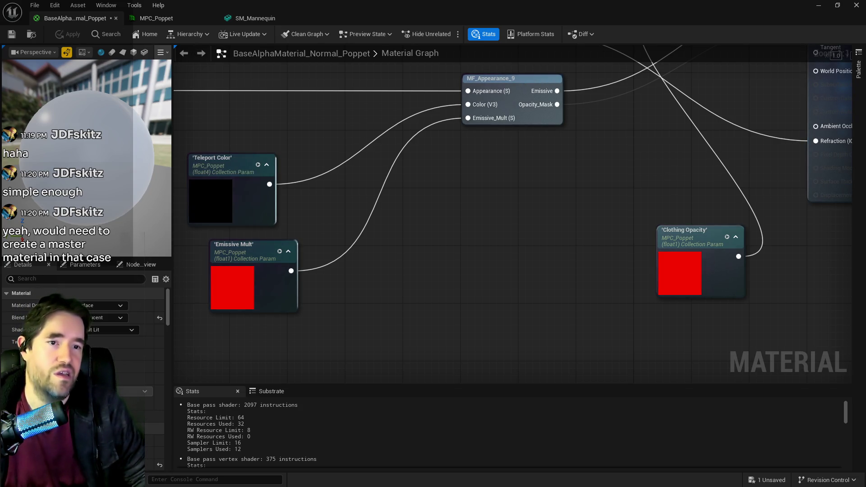
- Save BaseAlphaMaterial_Normal_Poppet with Ctrl+S and zoom the graph out
key("ctrl+s")
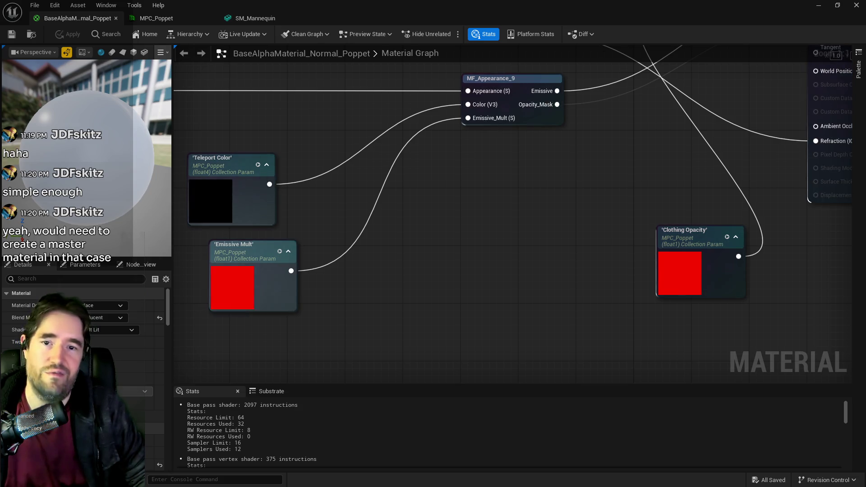
scroll(446, 241, "down", 2)
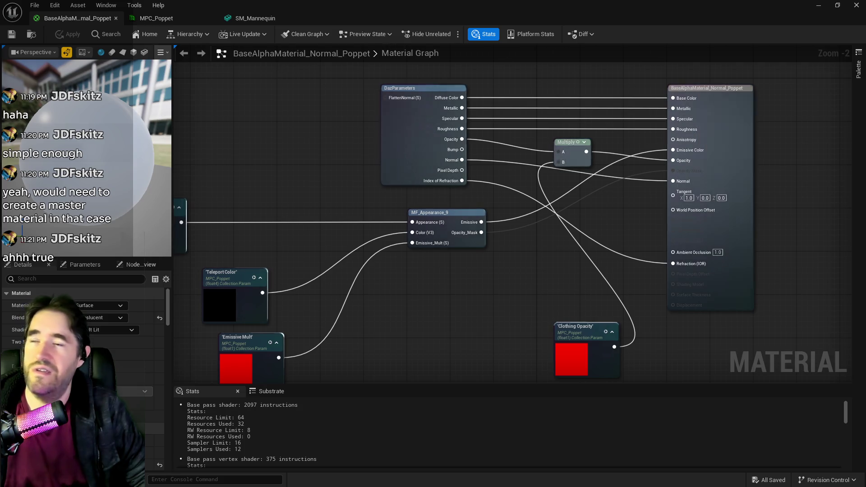
- Restore the material editor window and open BP_Poppet via Blueprints > GameMode > Pawn: Edit BP_Poppet
key("ctrl+space")
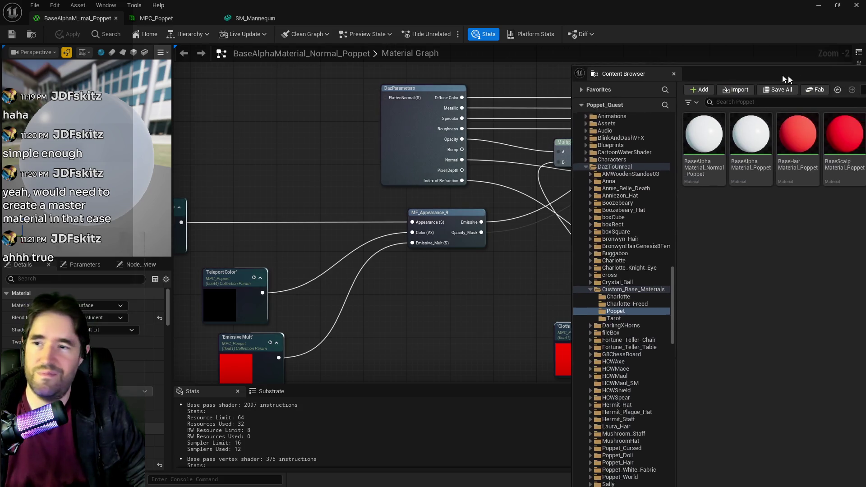
left_click_drag(547, 4, 636, 59)
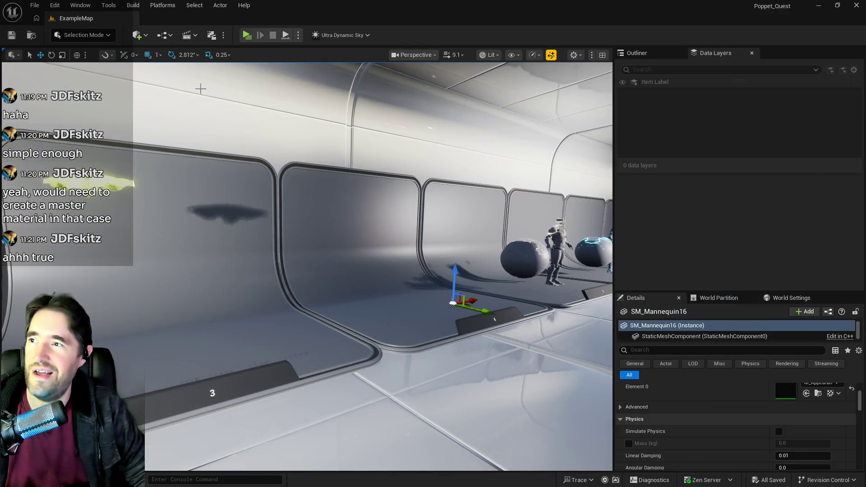
left_click(165, 36)
mouse_move(247, 122)
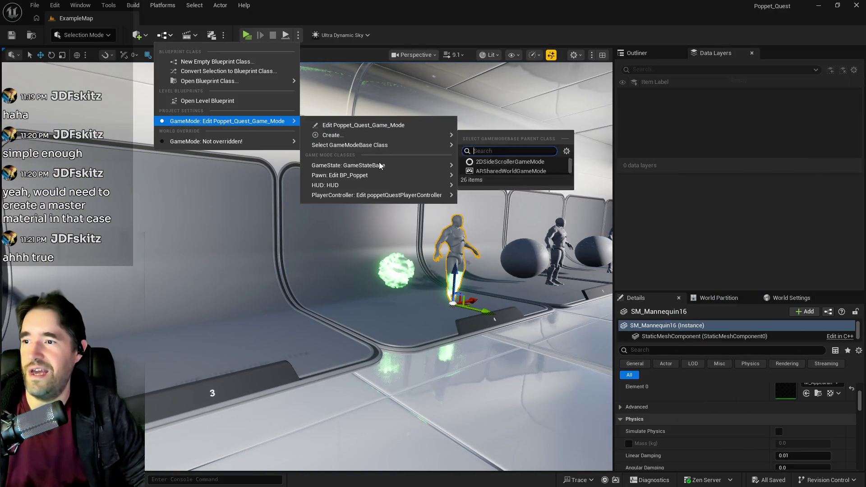
mouse_move(432, 173)
left_click(496, 179)
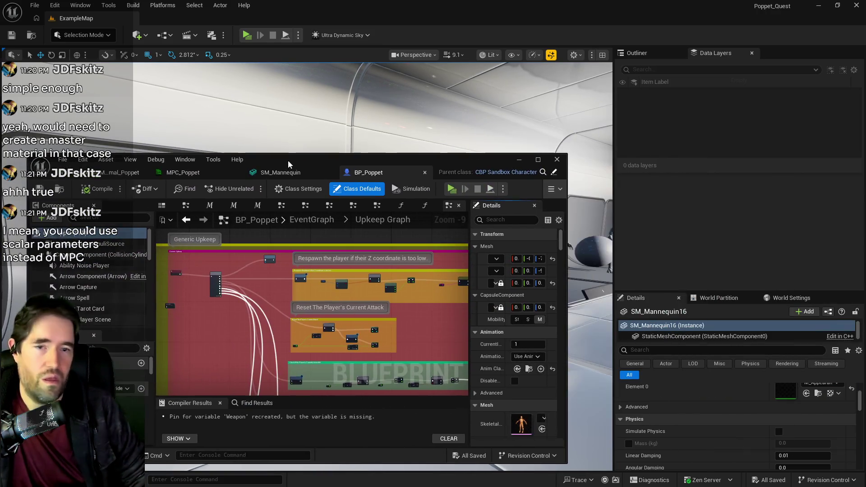
- Maximize the BP_Poppet editor and look over the Upkeep Graph
double_click(287, 160)
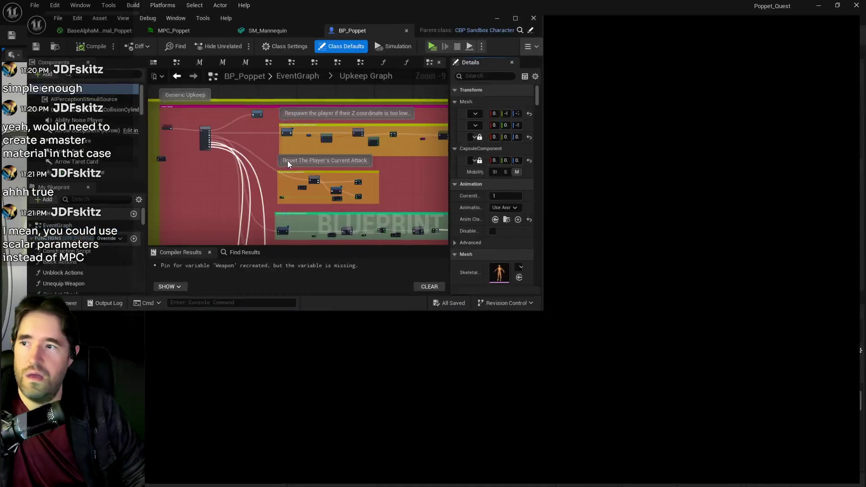
scroll(324, 256, "down", 1)
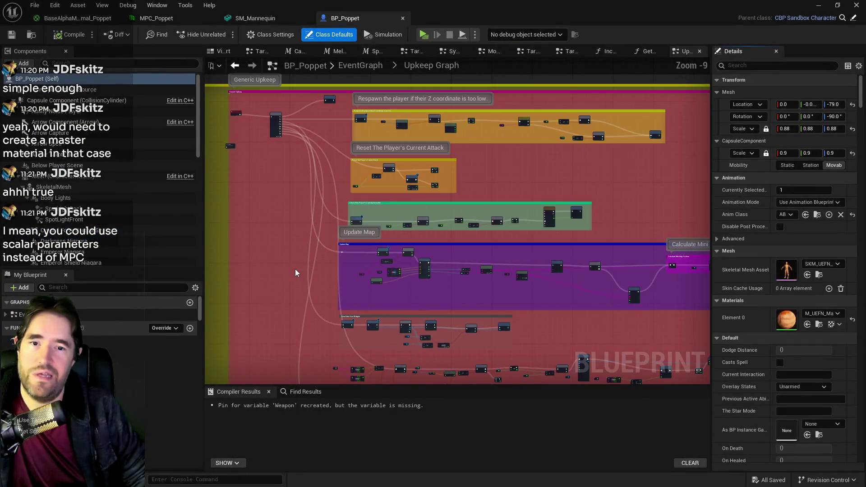
scroll(498, 201, "up", 3)
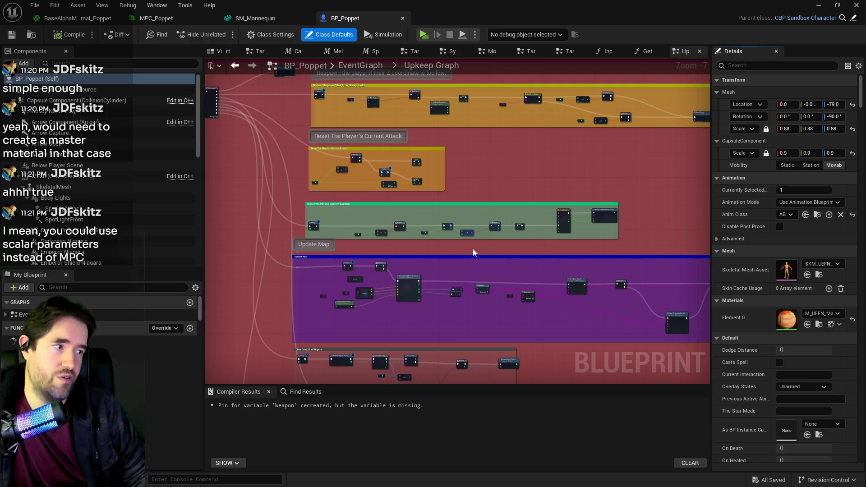
scroll(489, 239, "up", 2)
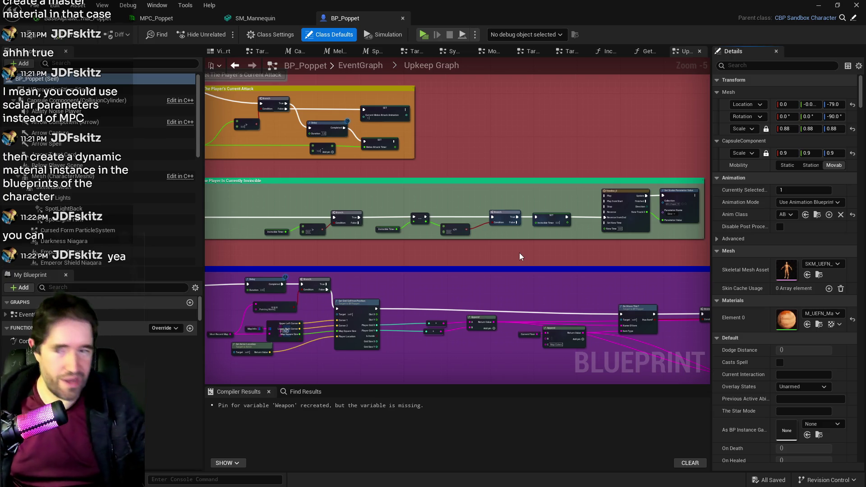
scroll(519, 253, "down", 2)
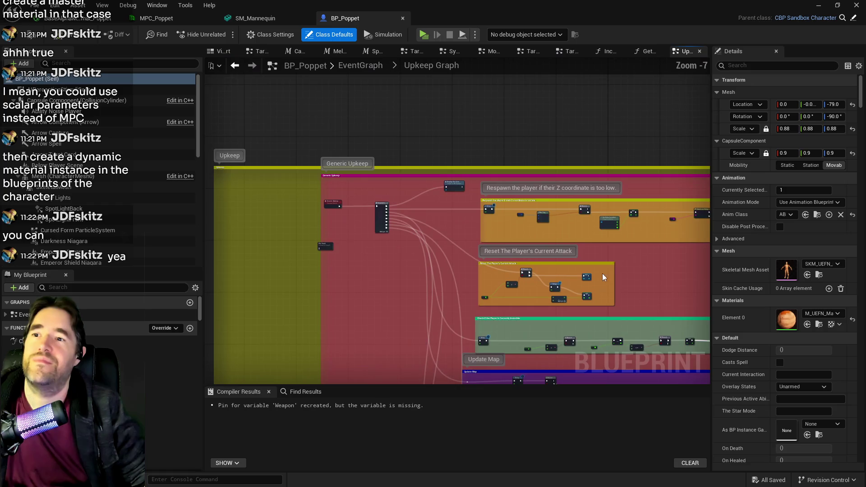
left_click_drag(603, 277, 414, 241)
- Return to the EventGraph and open the collapsed Movement Graph
left_click(363, 66)
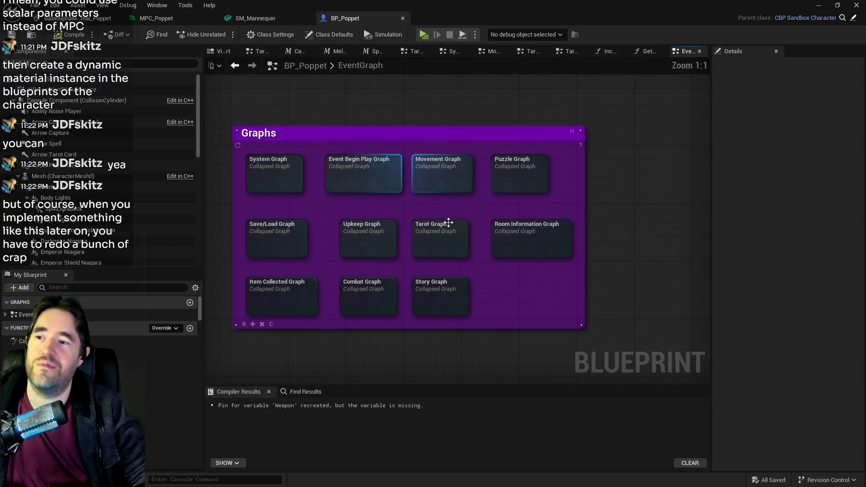
double_click(488, 177)
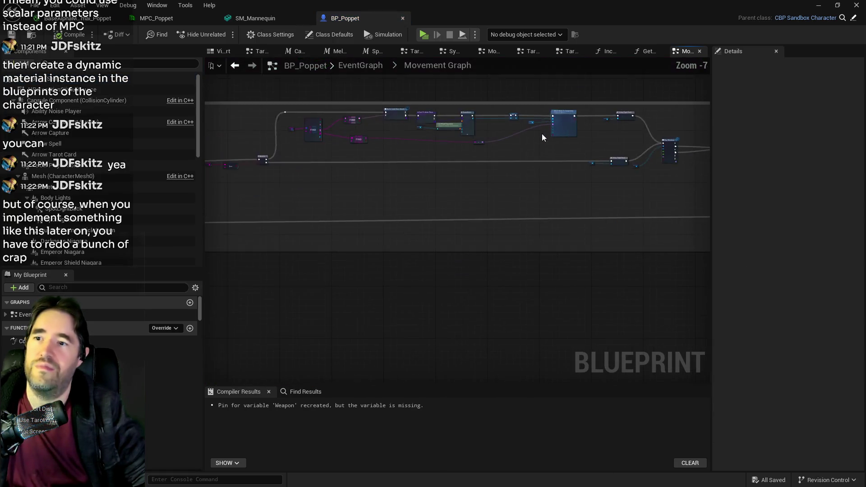
scroll(510, 286, "up", 1)
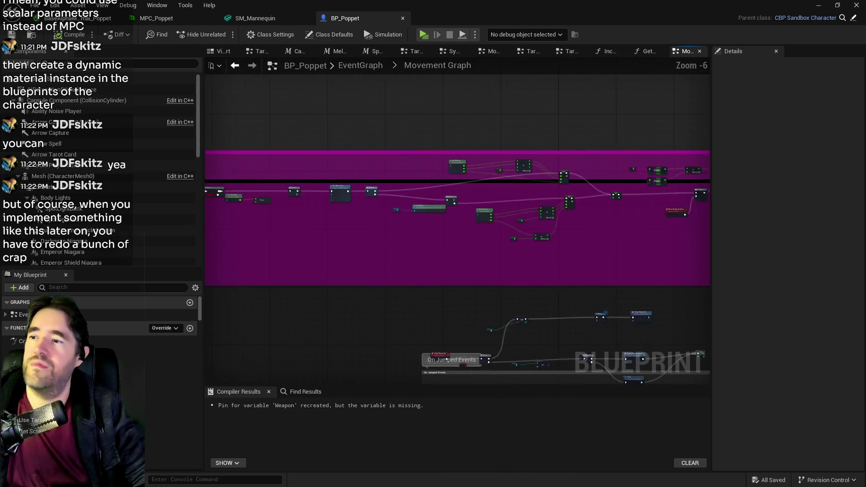
scroll(447, 360, "down", 2)
scroll(447, 359, "up", 2)
left_click_drag(266, 186, 497, 214)
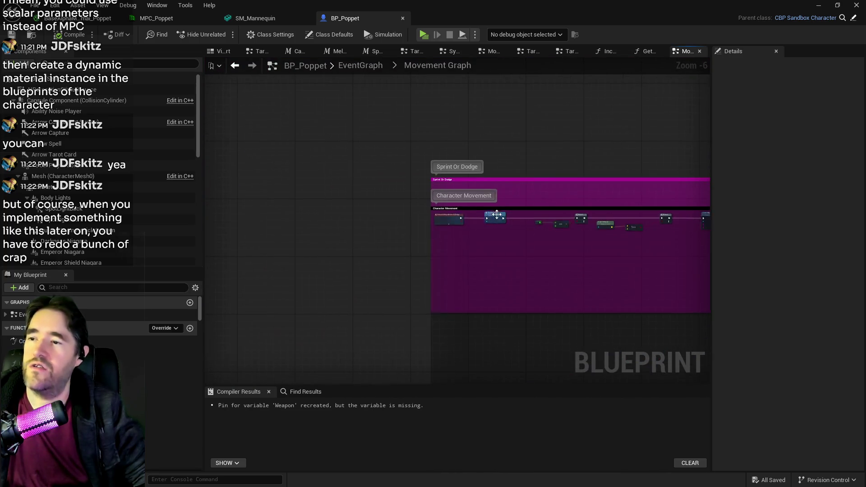
- Frame the Delay, Timeline_6, Set Scalar Parameter Value, Branch and Has Tag nodes together
scroll(544, 232, "up", 2)
mouse_move(543, 232)
left_mouse_down()
mouse_move(648, 249)
mouse_move(675, 228)
mouse_move(563, 190)
mouse_move(453, 190)
left_mouse_up()
scroll(448, 236, "up", 3)
scroll(544, 193, "up", 1)
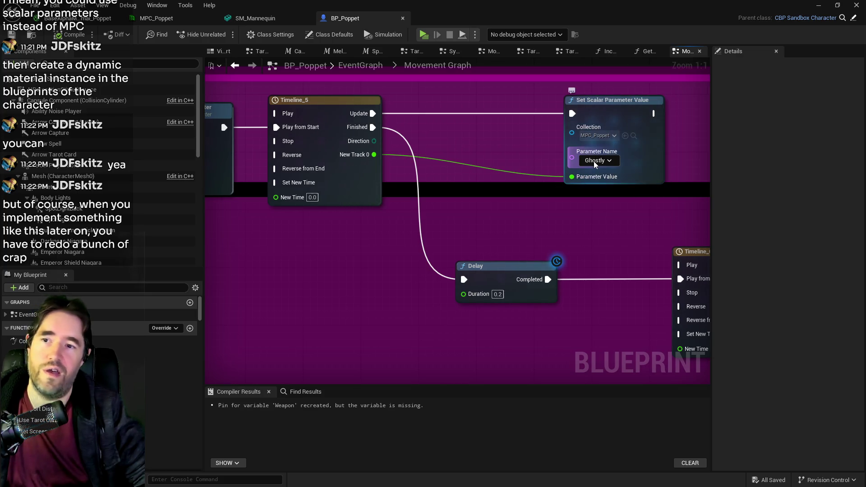
left_click_drag(615, 229, 516, 170)
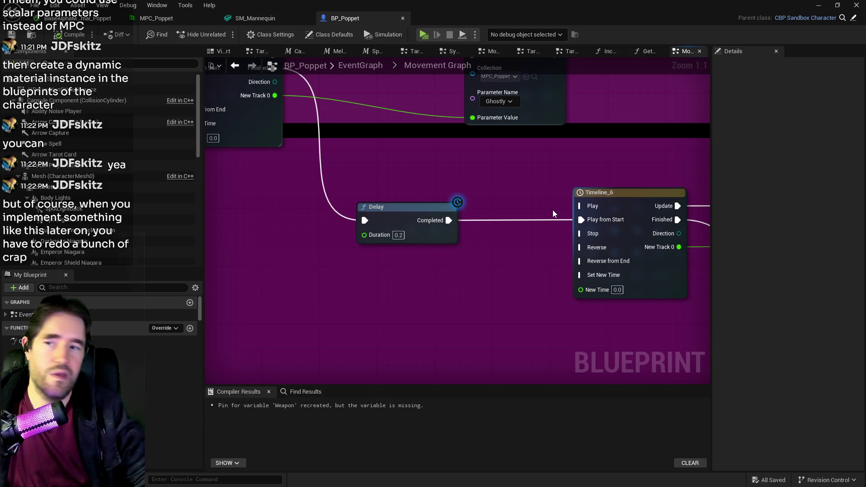
scroll(554, 212, "down", 2)
left_click_drag(561, 220, 498, 212)
scroll(499, 210, "down", 2)
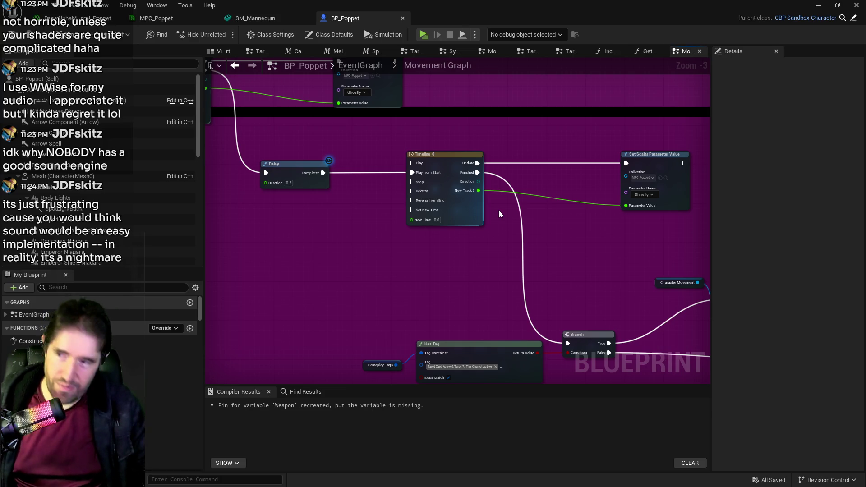
key("alt+Tab")
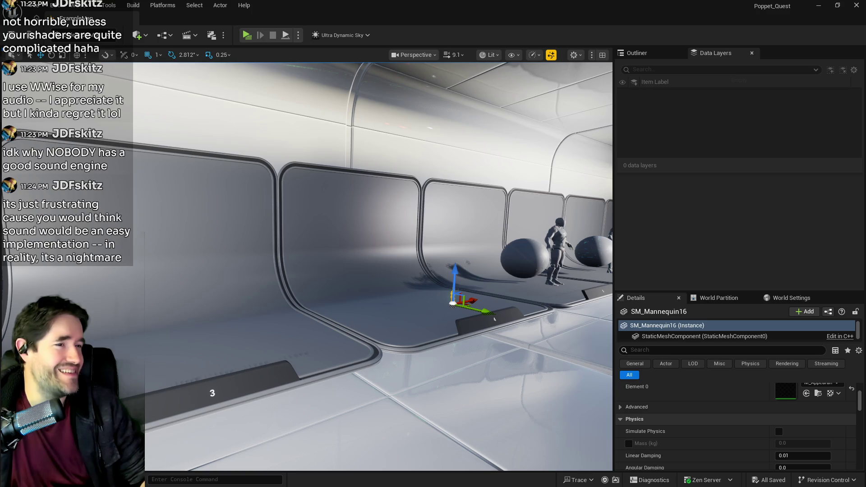
mouse_move(494, 319)
left_mouse_down()
mouse_move(301, 283)
mouse_move(181, 285)
mouse_move(189, 280)
mouse_move(199, 171)
mouse_move(156, 174)
mouse_move(176, 174)
left_mouse_up()
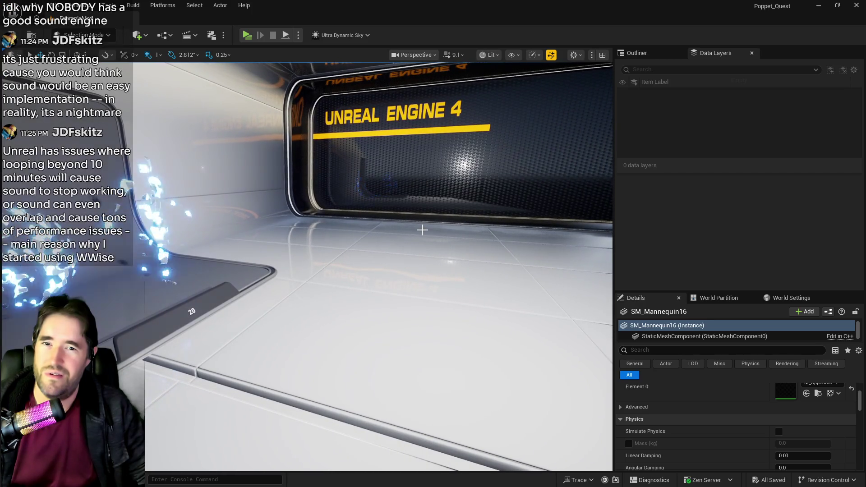
left_click_drag(865, 163, 433, 145)
double_click(433, 146)
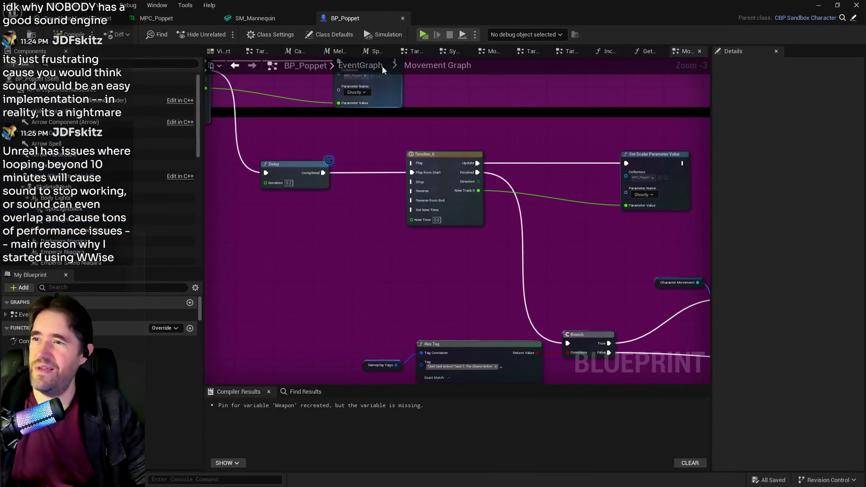
- In the material graph, add a Scalar Parameter node named 'sssssssssss'
left_click(235, 19)
left_click(75, 18)
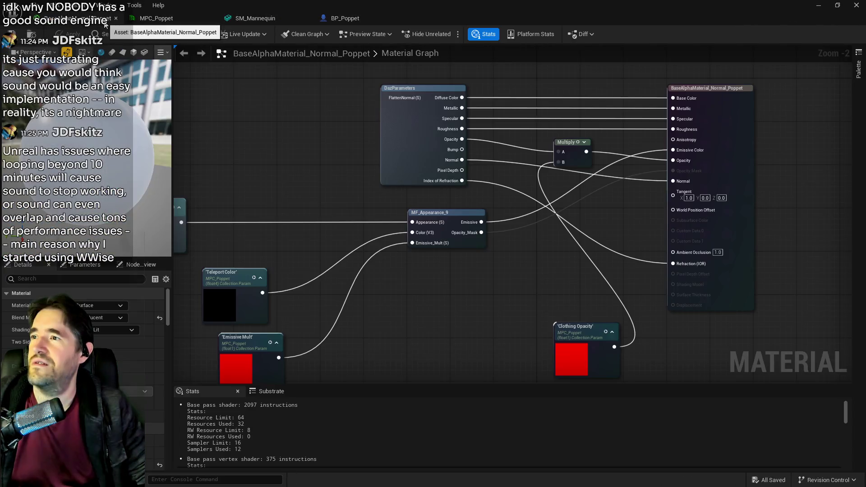
right_click(382, 285)
left_click(385, 275)
left_click(386, 275)
type("ssssssss")
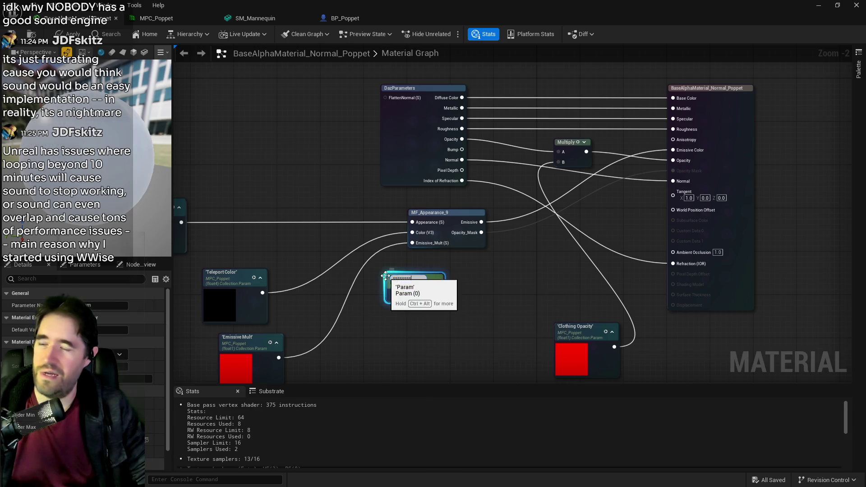
type("sss")
left_click(391, 314)
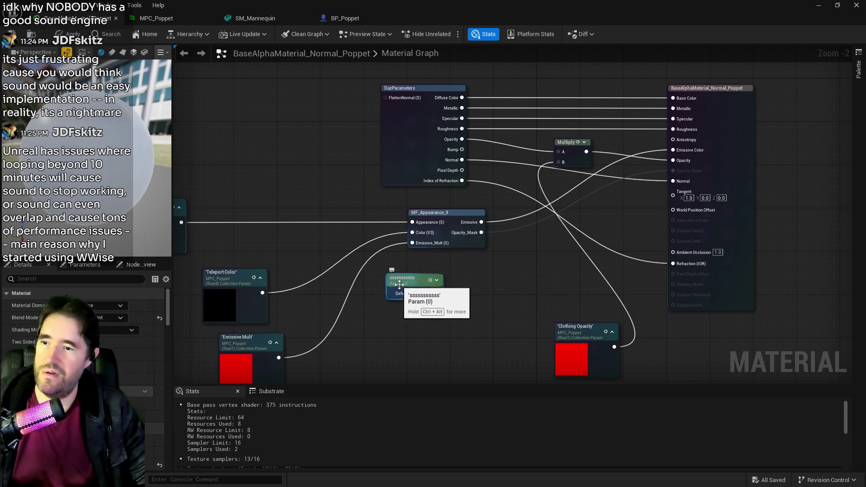
- Delete the test scalar parameter node and apply the material changes
left_click(399, 284)
mouse_move(405, 307)
left_mouse_down()
mouse_move(474, 314)
mouse_move(418, 331)
left_mouse_up()
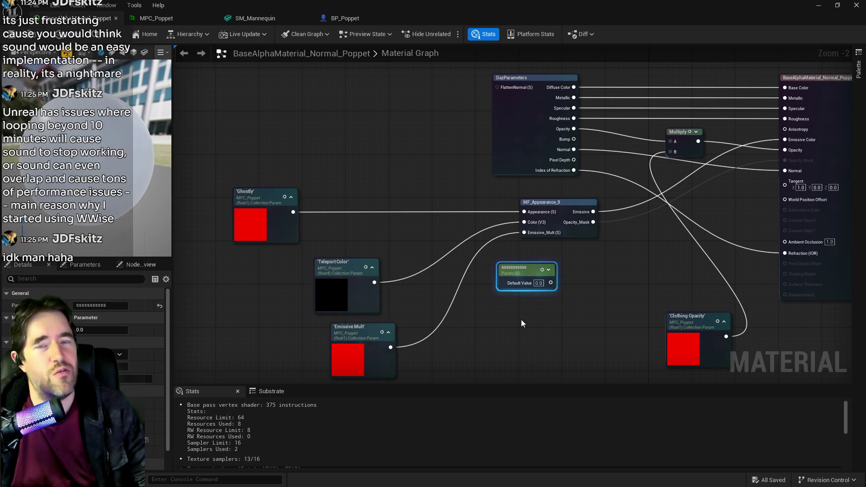
left_click_drag(491, 259, 532, 312)
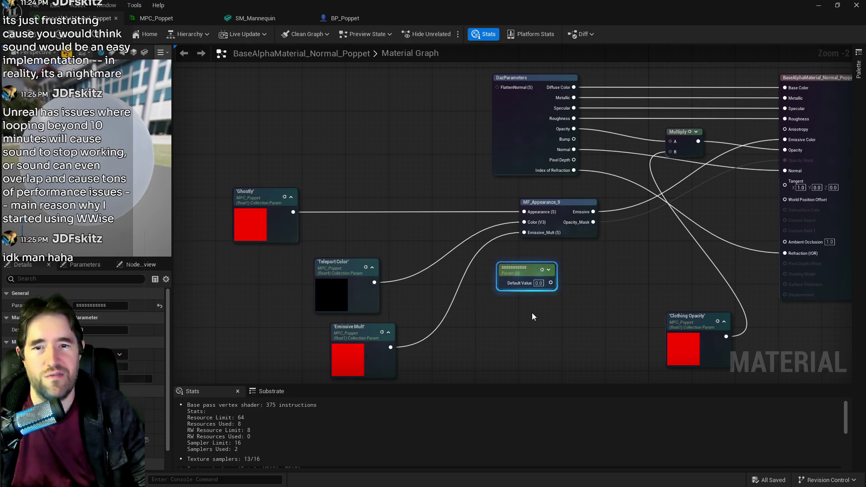
key("Delete")
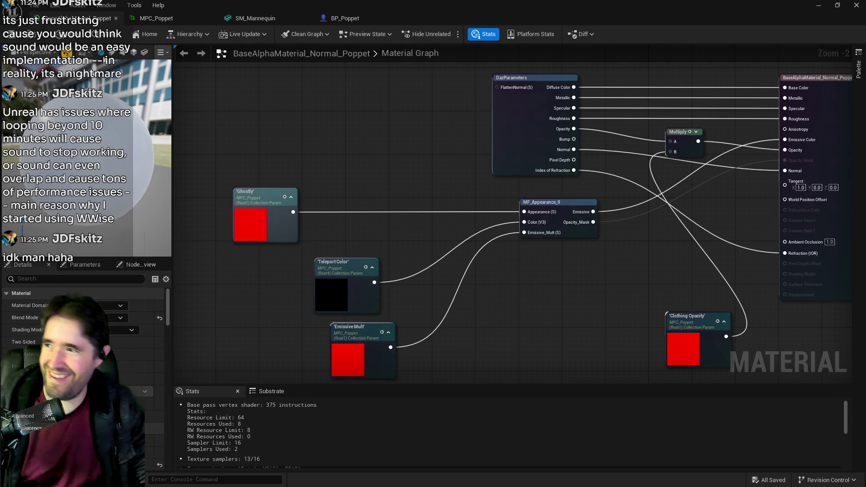
left_click(59, 34)
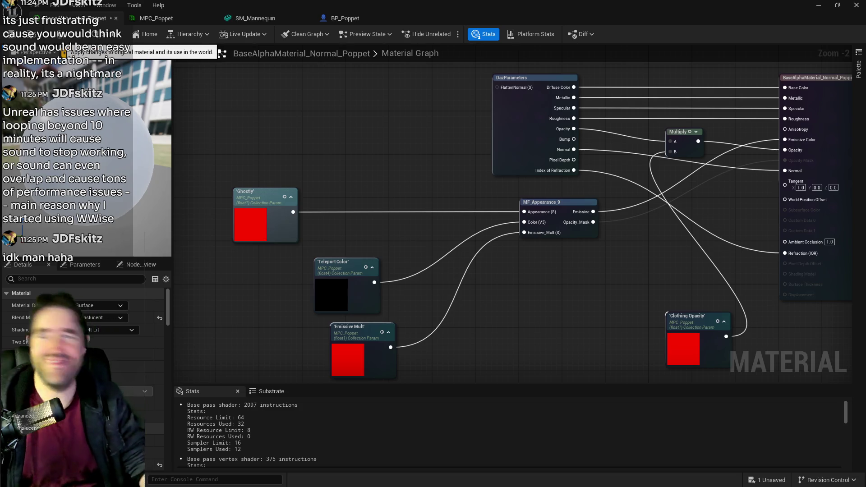
- Save the BaseAlphaMaterial_Normal_Poppet material from the toolbar
left_click(14, 39)
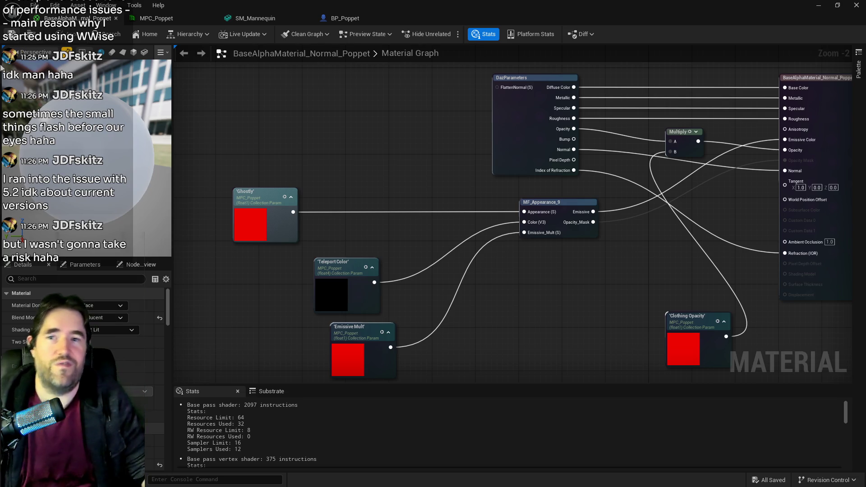
- Switch back to the level editor and check File > Recent Levels without opening one
key("alt+Tab")
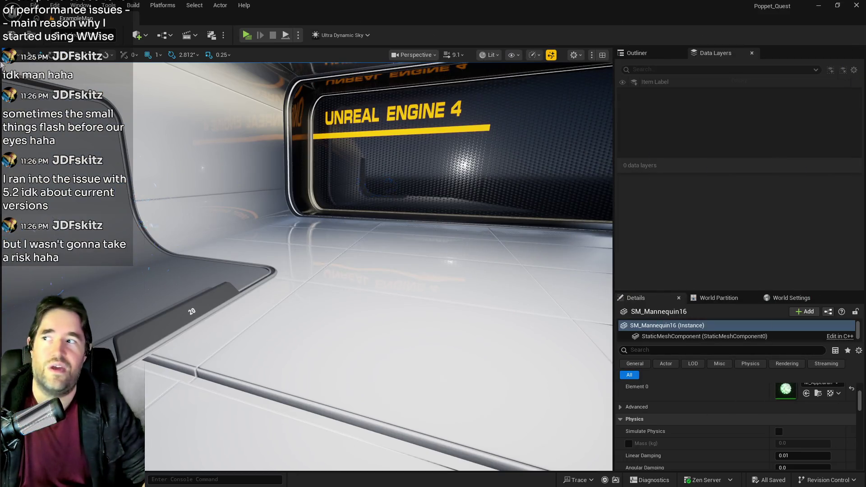
left_click(34, 5)
mouse_move(73, 74)
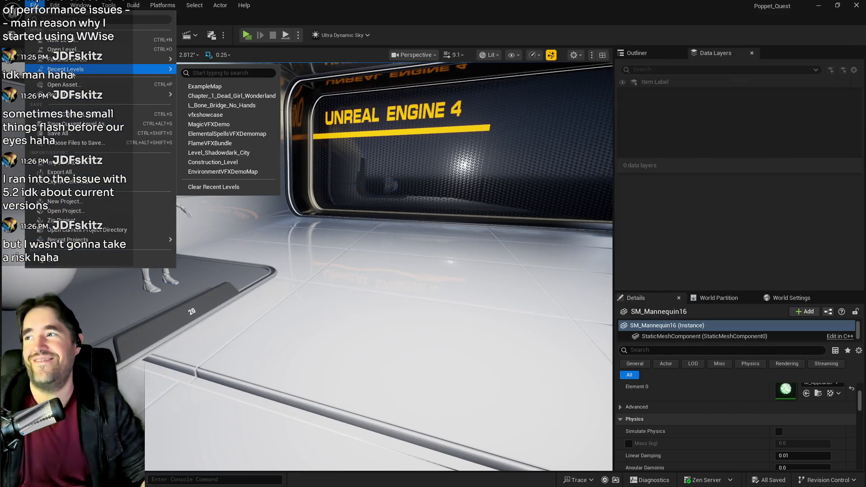
left_click(212, 96)
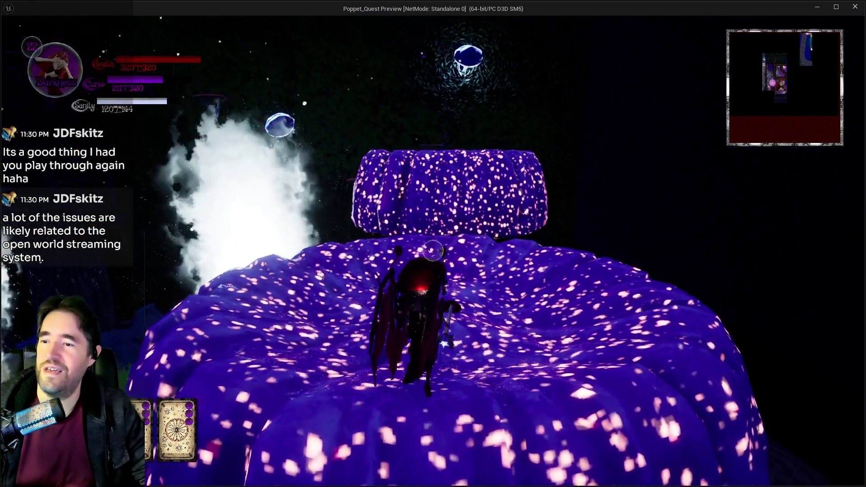
- Play across the mushroom cap, stump and bridge, then stop the play session with Esc
key("space")
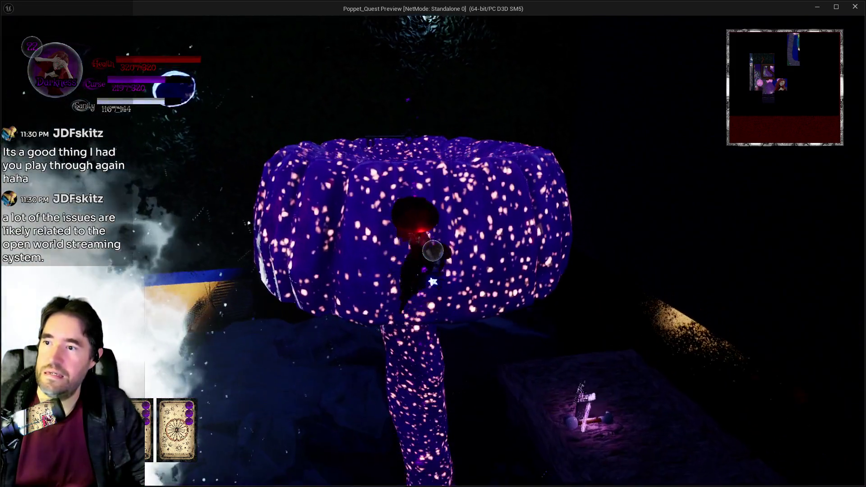
key("w")
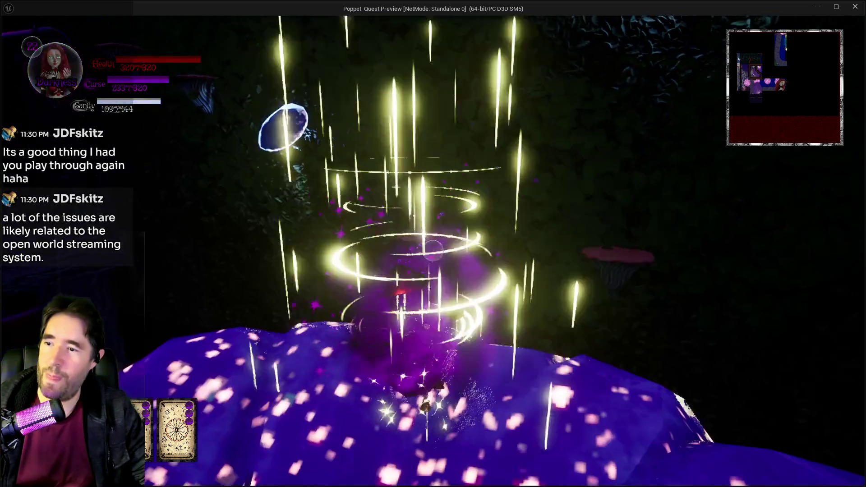
key("e")
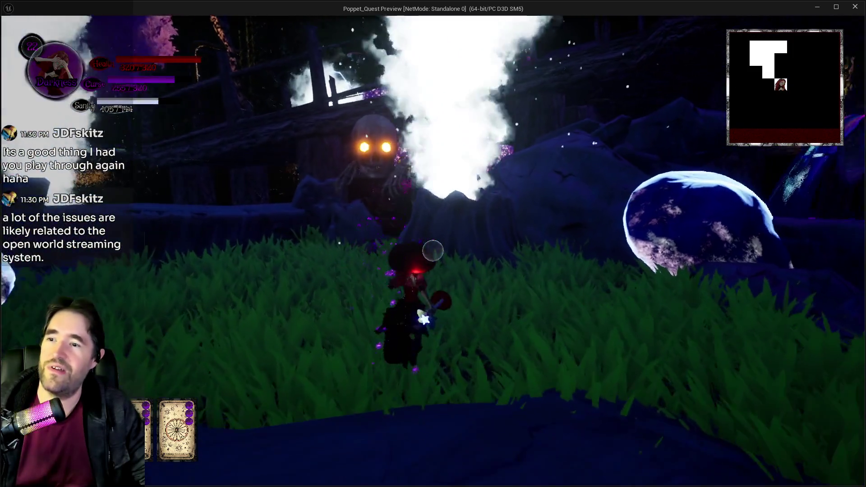
key("space")
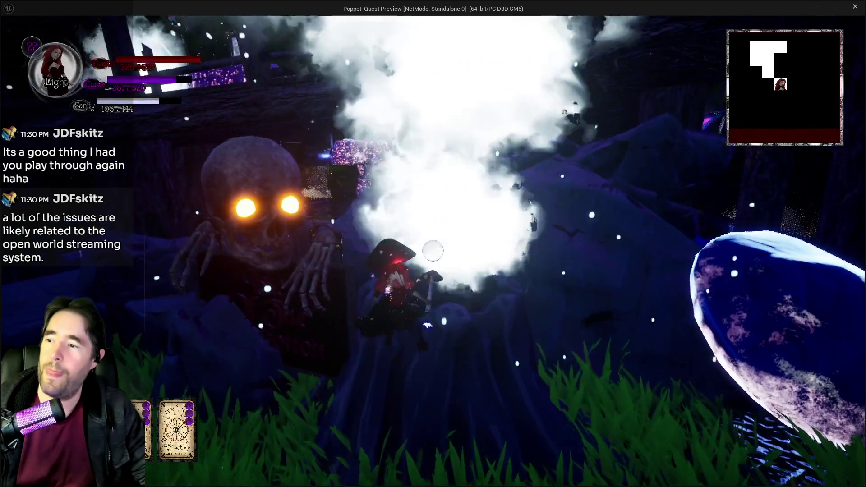
key("q")
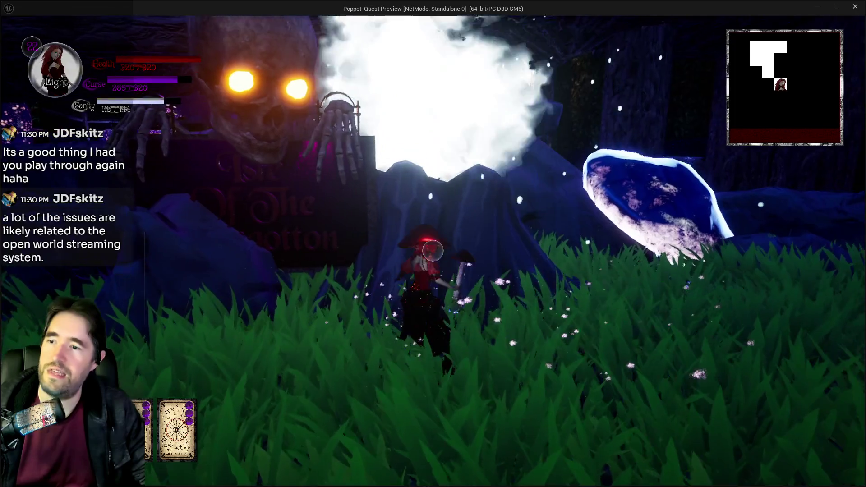
key("q")
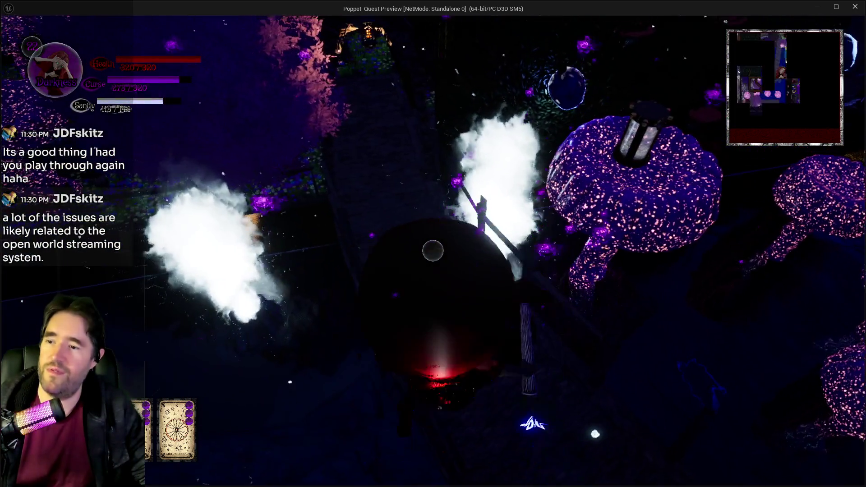
key("w")
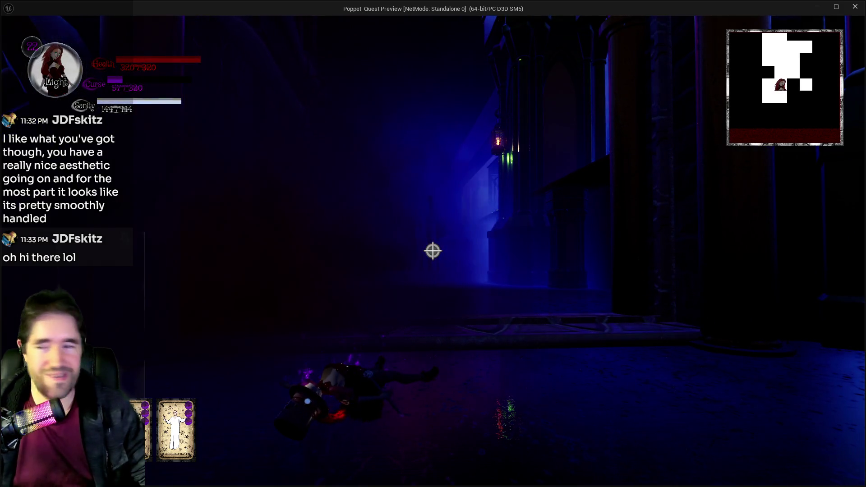
key("alt+Tab")
key("Escape")
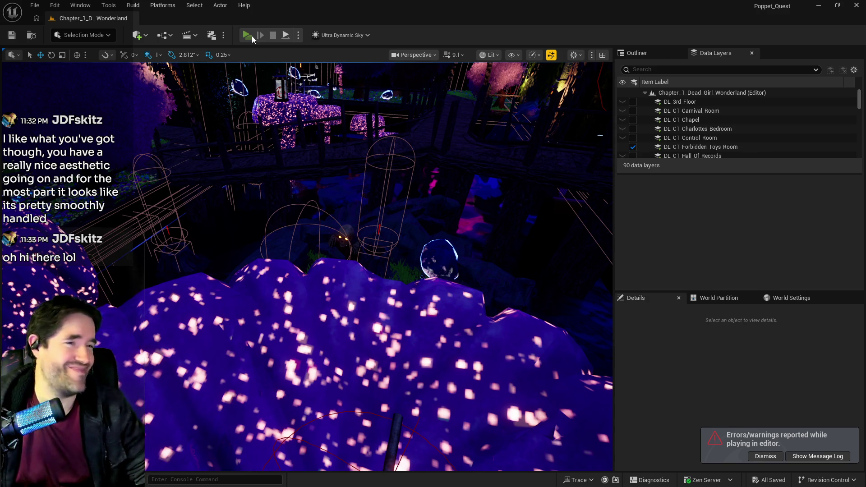
- Launch a new Standalone Poppet_Quest game preview from the toolbar
left_click(252, 36)
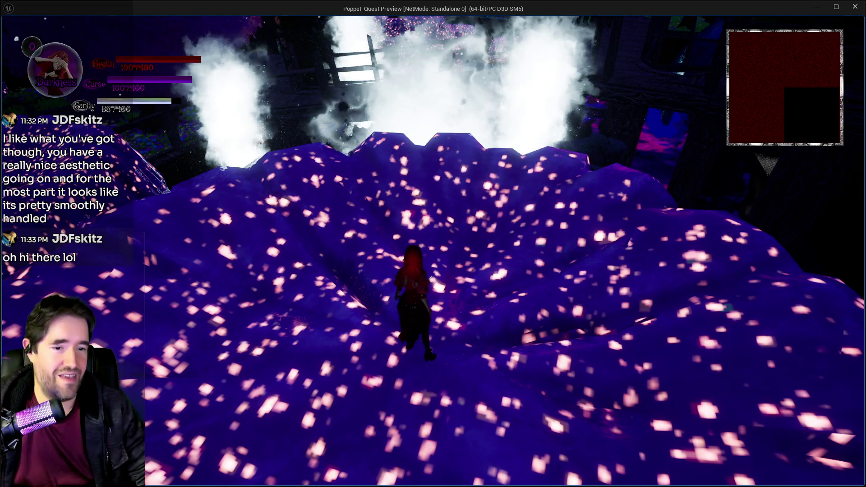
- Run across the mound, toggle the card menu, and fly through the portal into the Lower Decks
left_click(413, 193)
key("w")
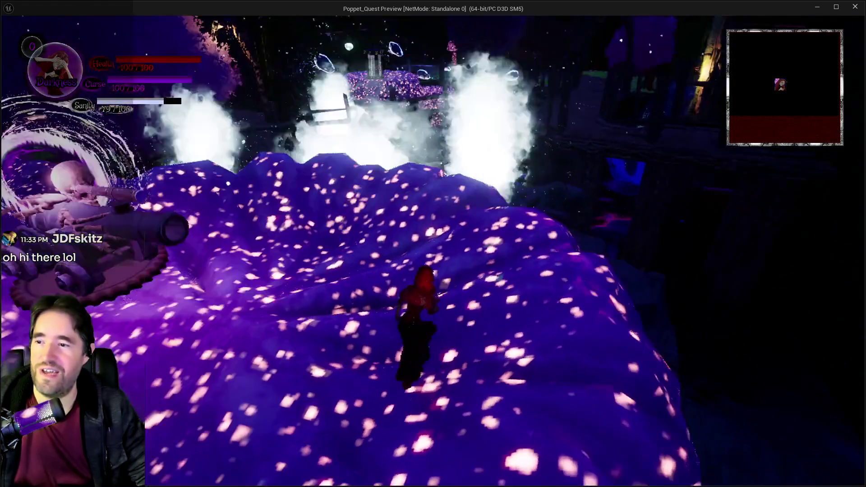
key("w")
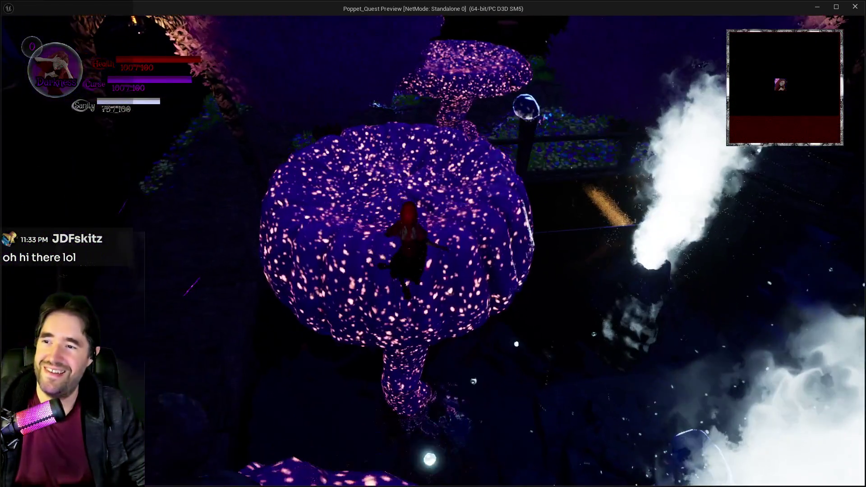
key("Tab")
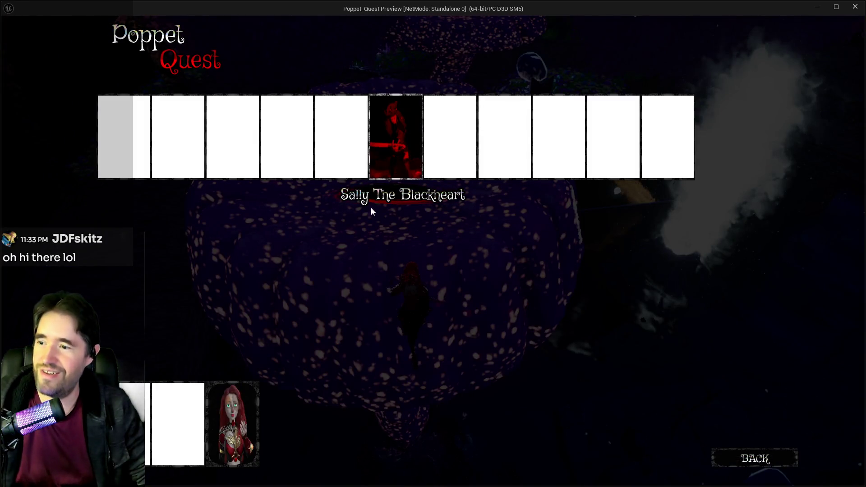
key("Tab")
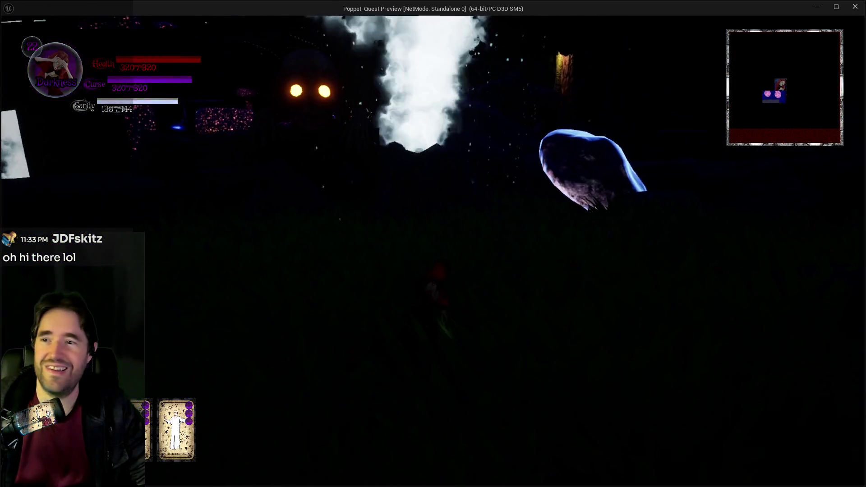
key("w")
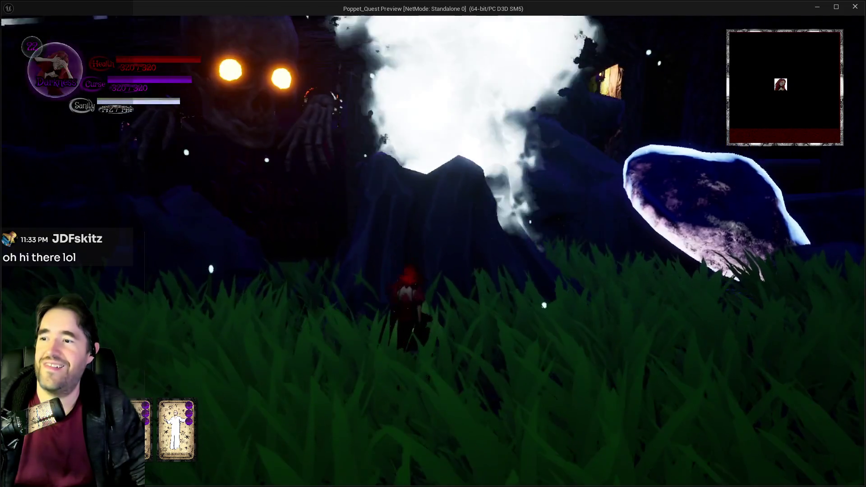
key("space")
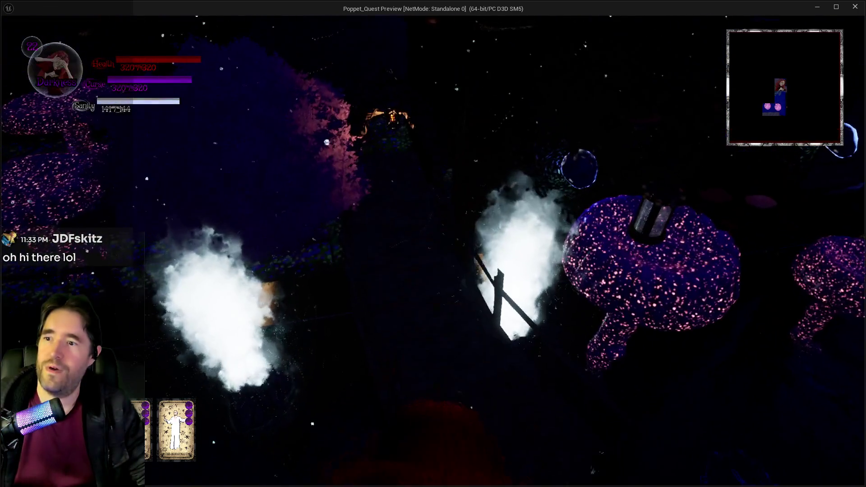
key("w")
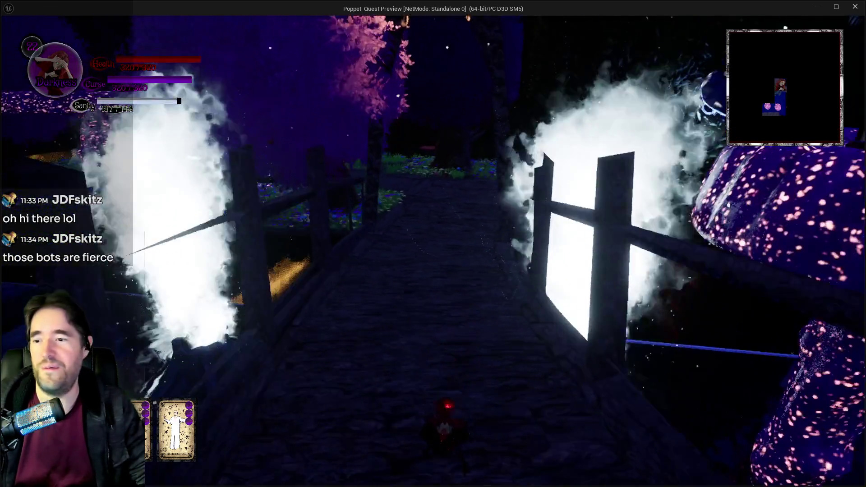
key("w")
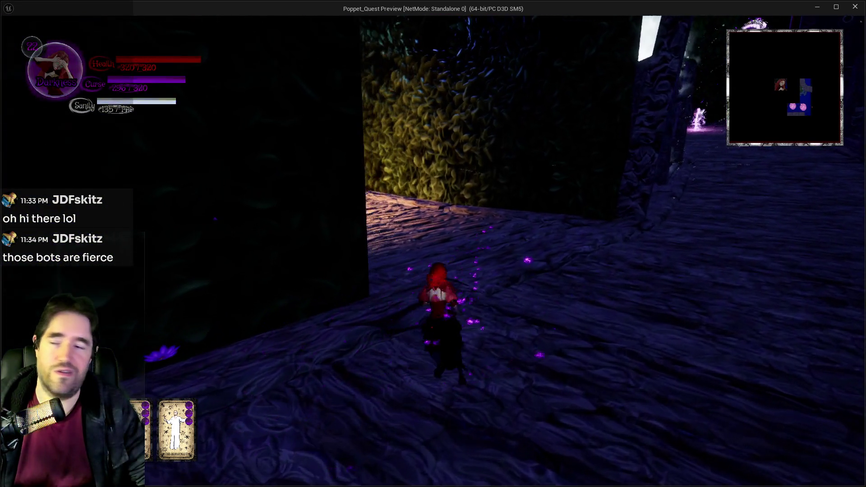
key("w")
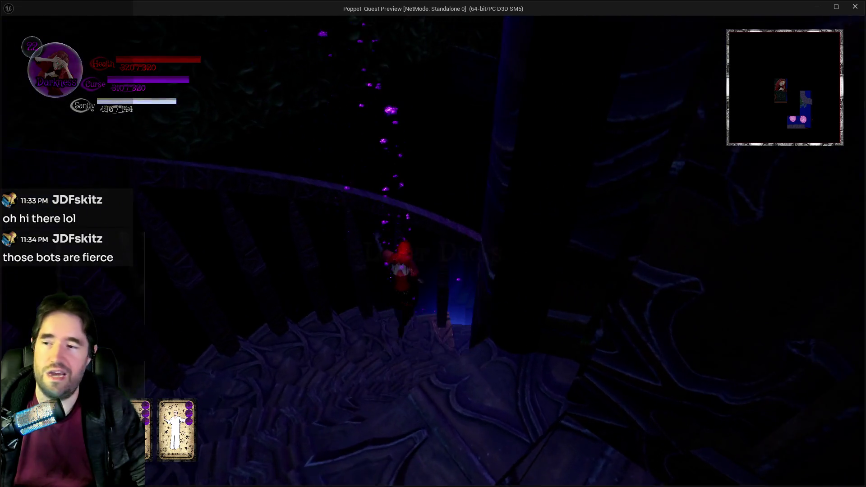
key("w")
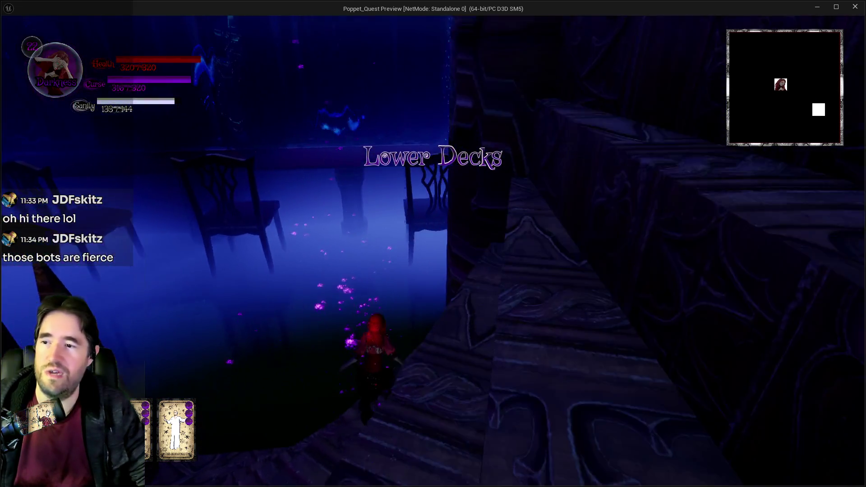
- Cross the blue room and glide with spell bursts onto the book platform
key("w")
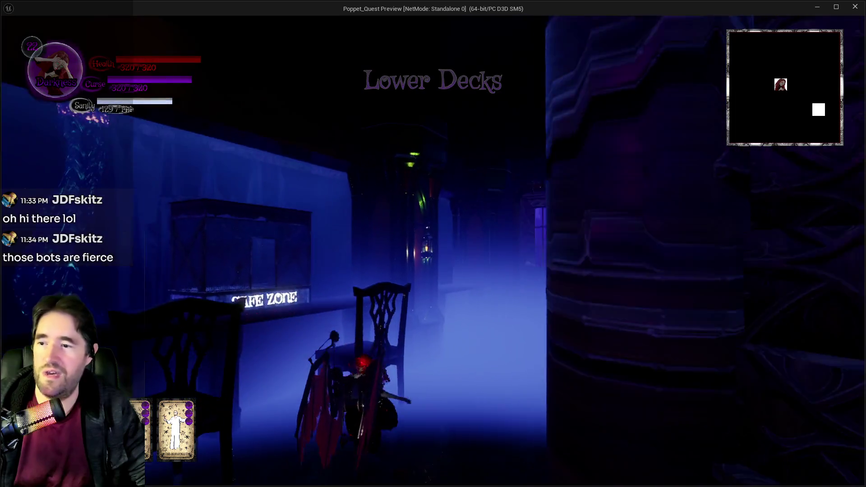
key("w")
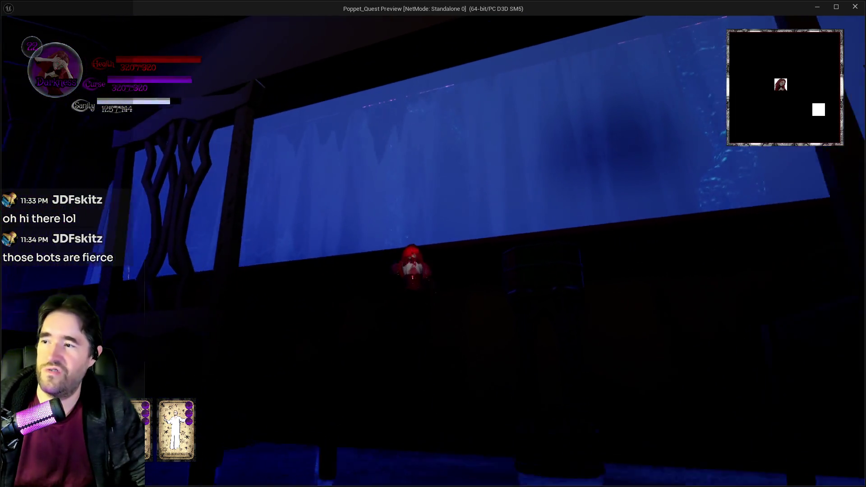
key("w")
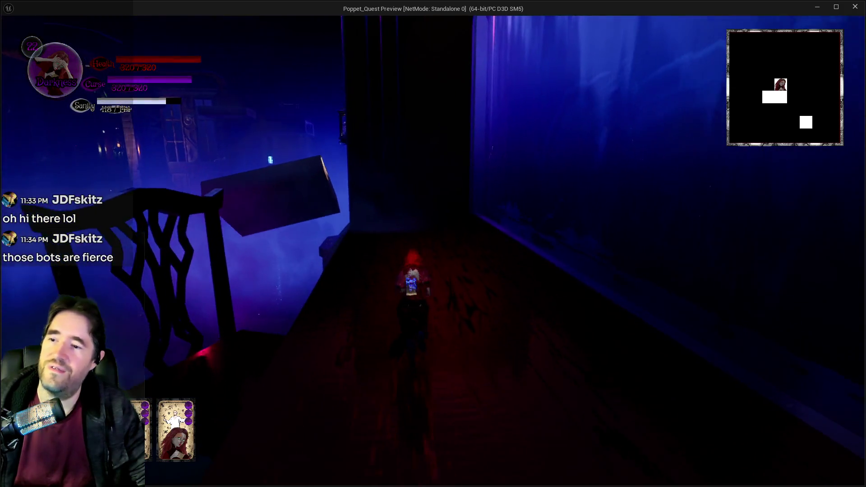
key("q")
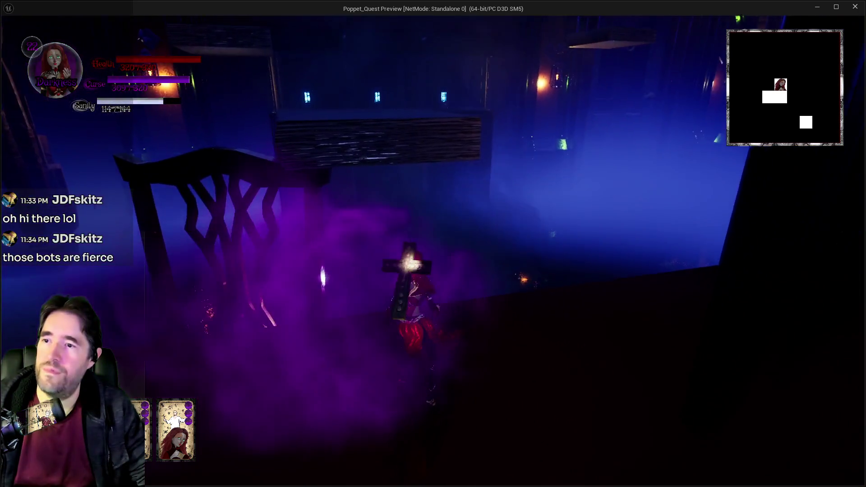
key("space")
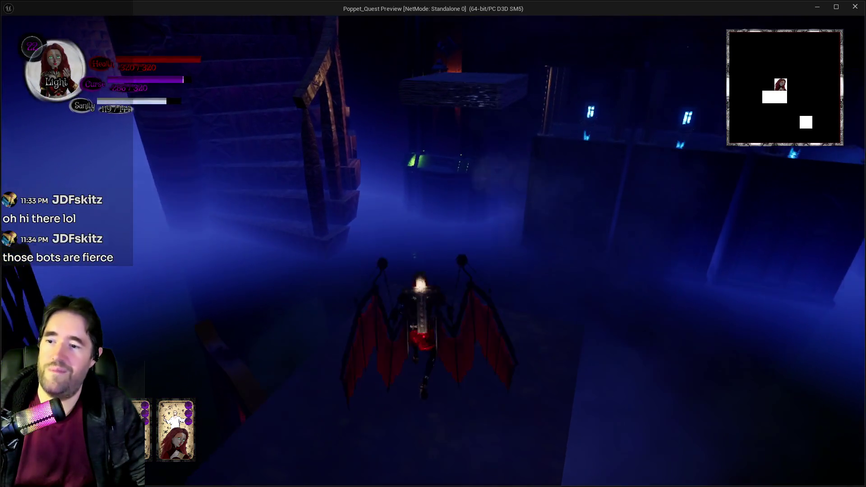
key("space")
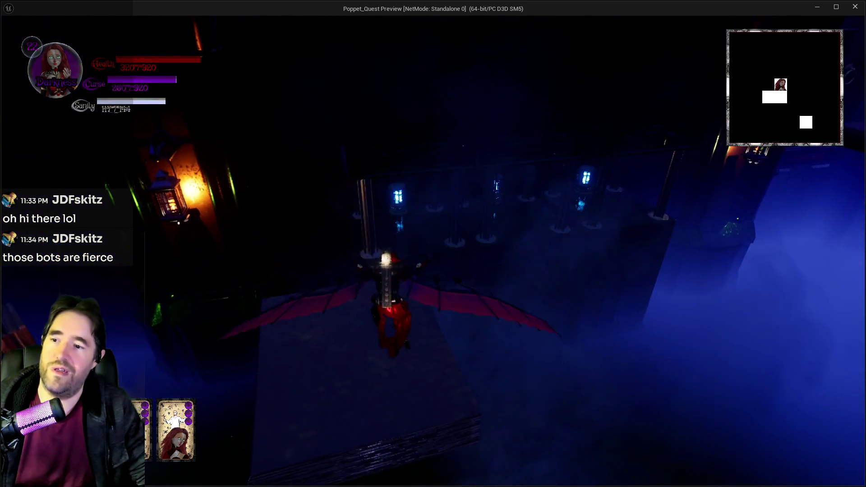
key("q")
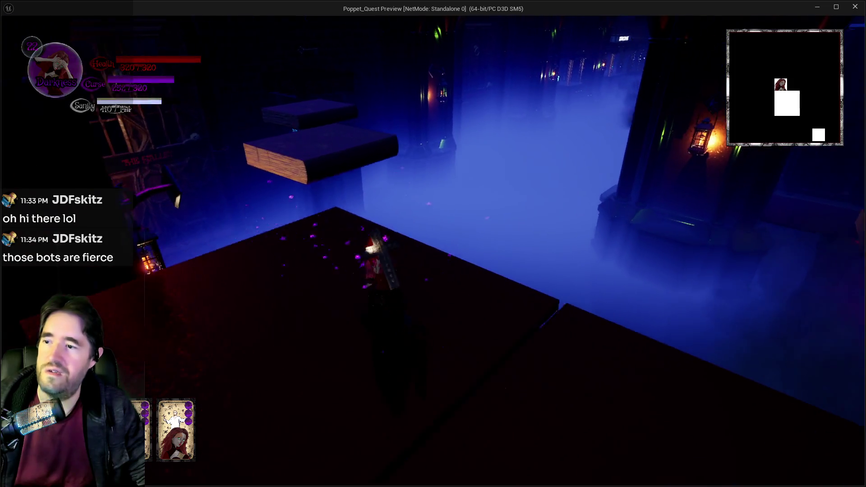
key("q")
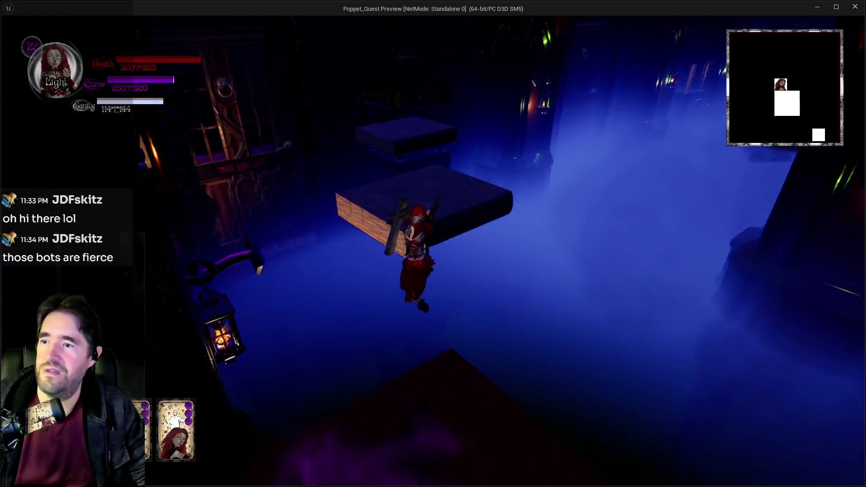
key("w")
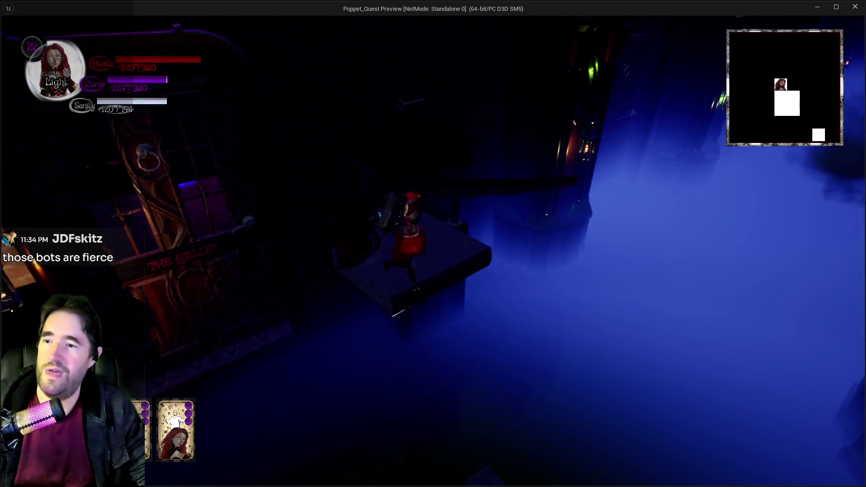
- Switch back to Darkness and advance down the foggy hall to the ornate door
key("q")
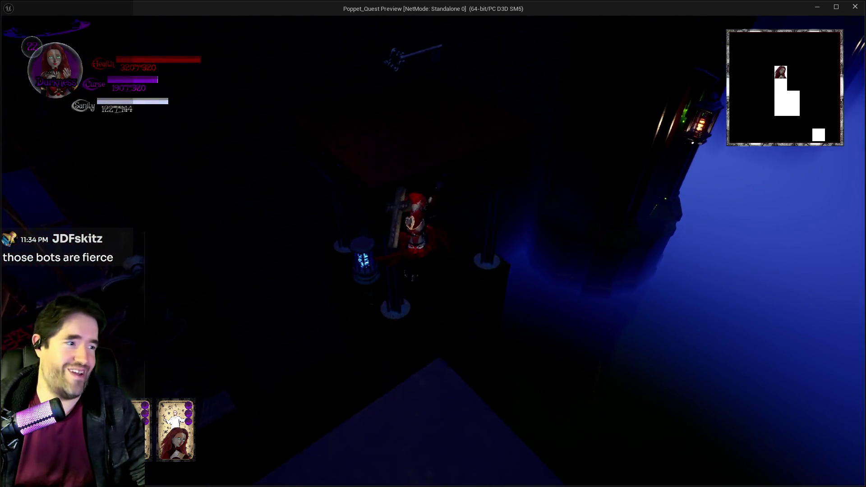
key("w")
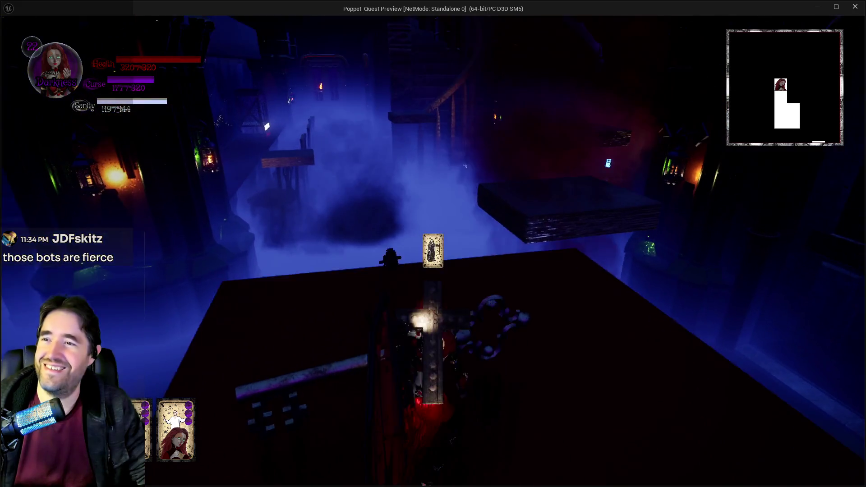
key("w")
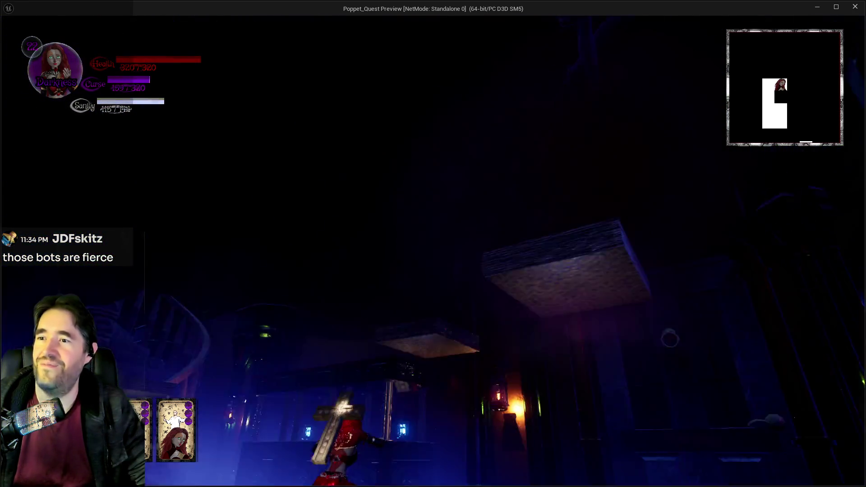
key("w")
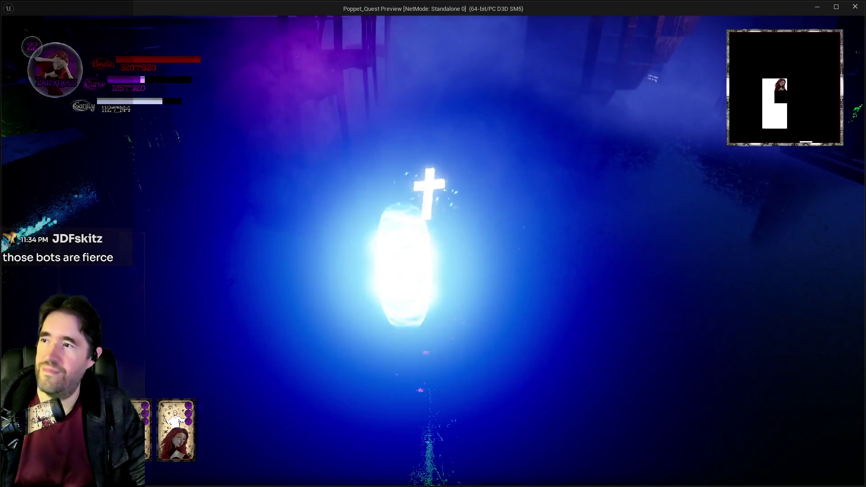
key("w")
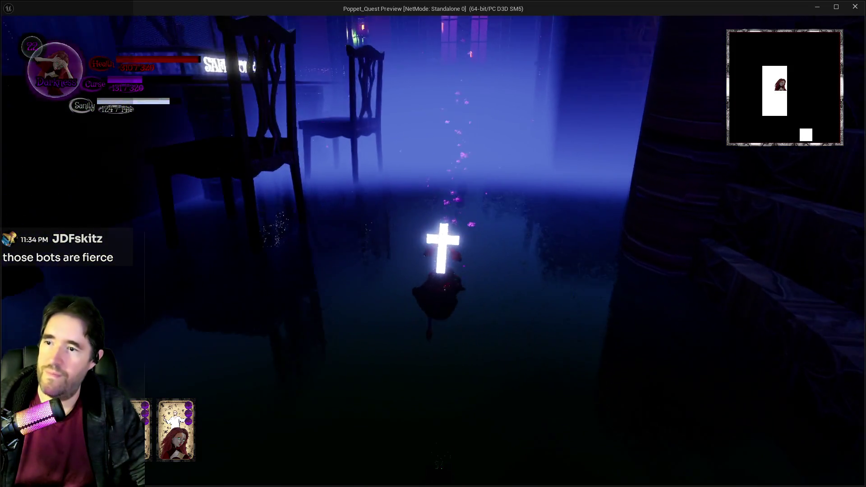
key("w")
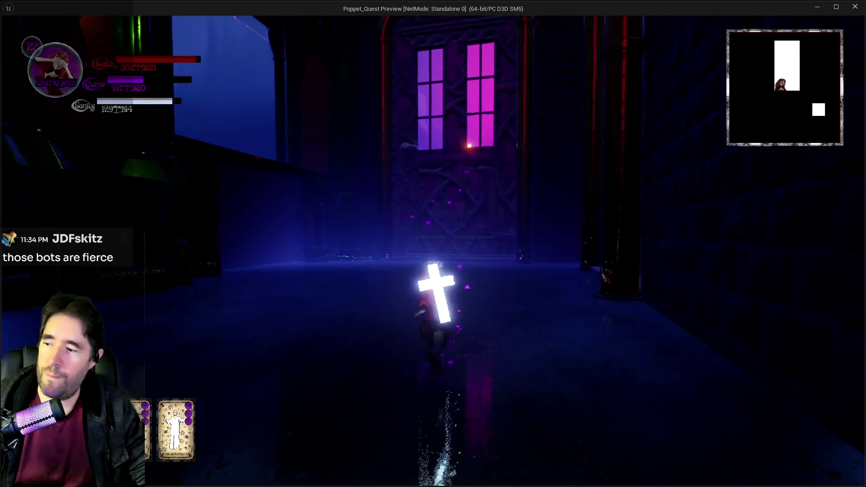
key("w")
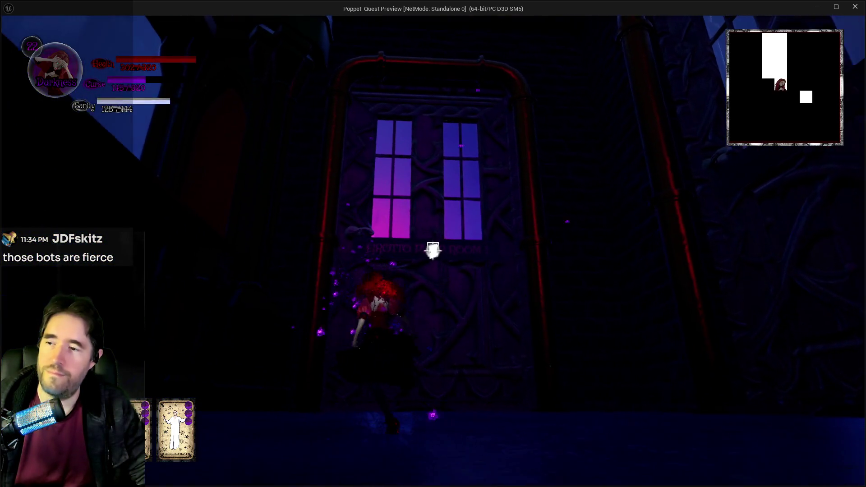
- Run through Grotto Pump Room 1, along the lantern walkway, and up the carved stone stairs
key("w")
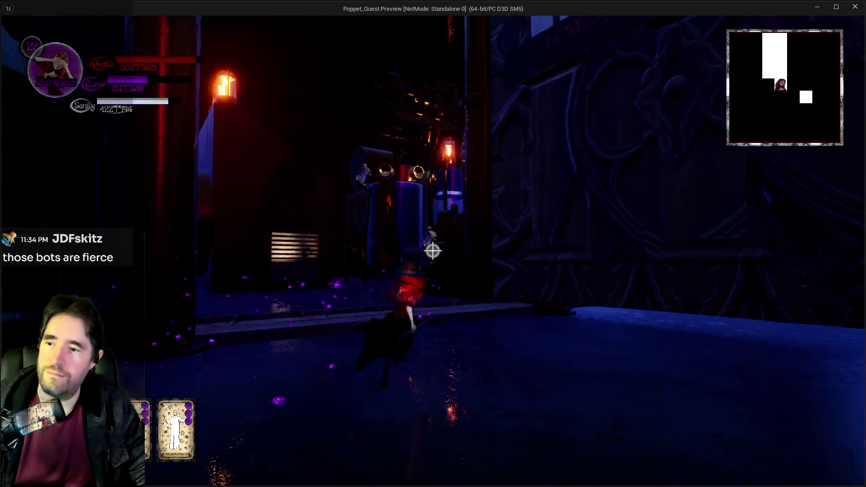
key("w")
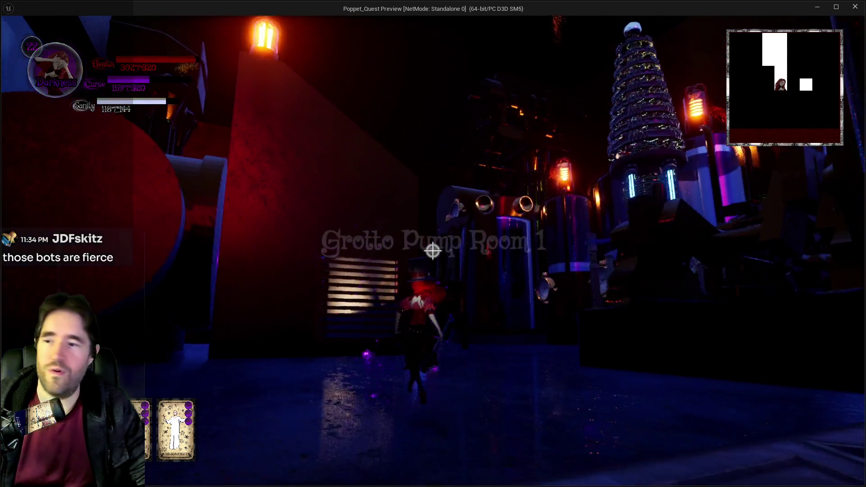
key("w")
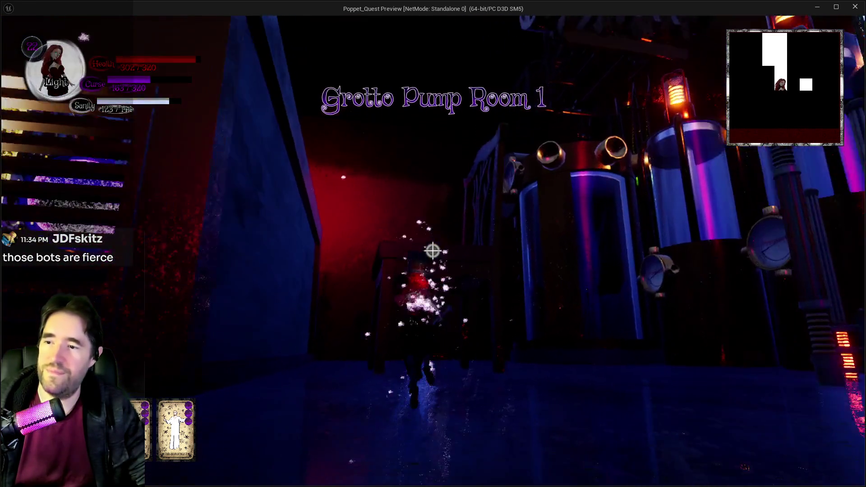
key("w")
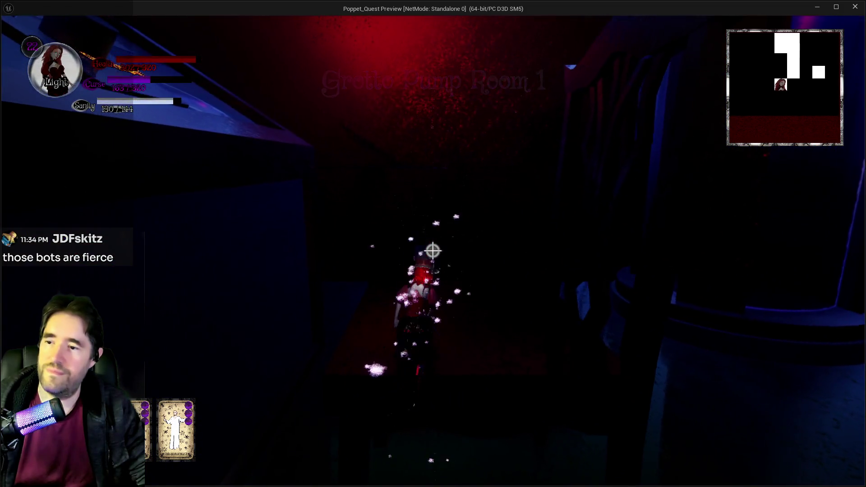
key("w")
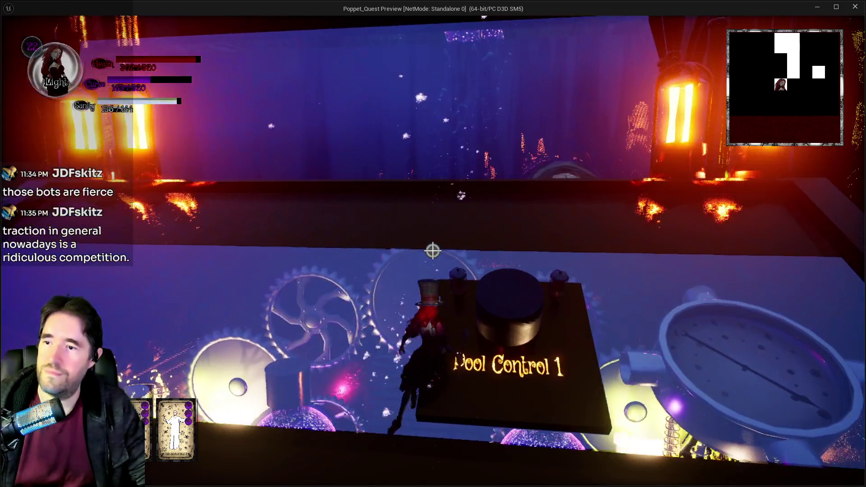
key("w")
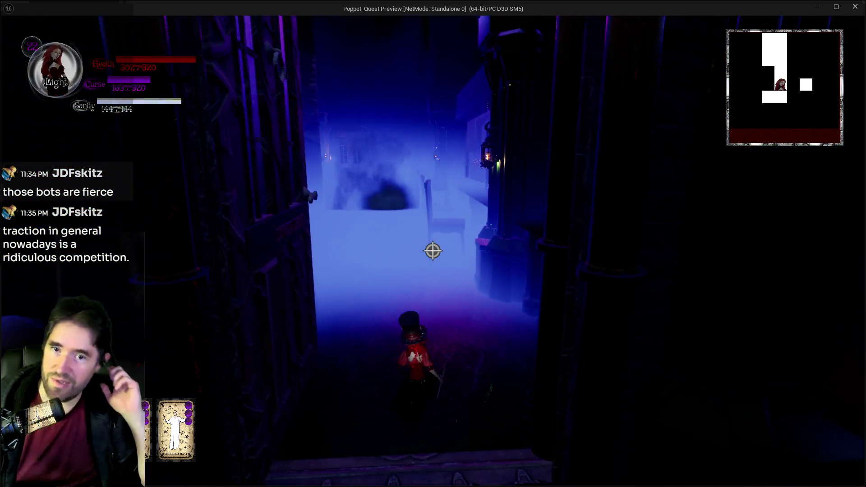
key("w")
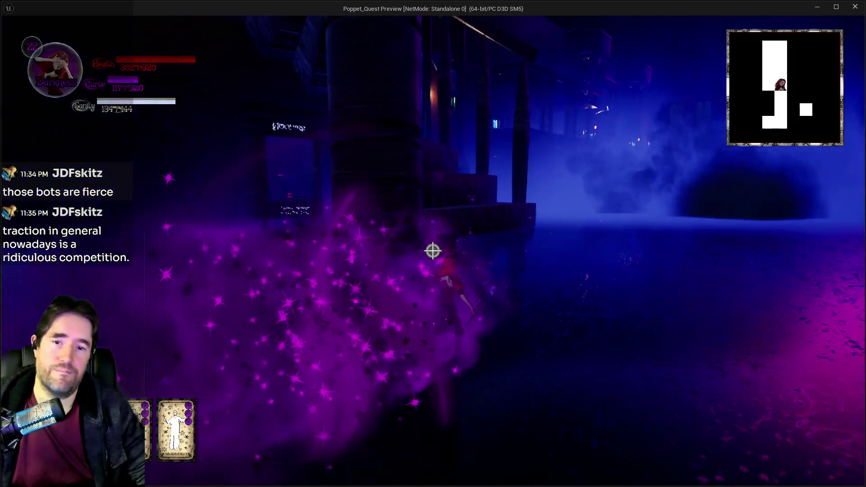
key("w")
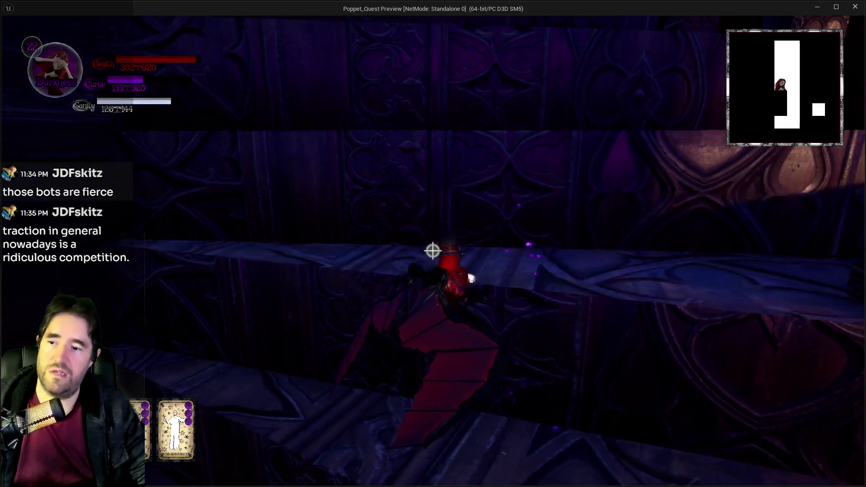
key("w")
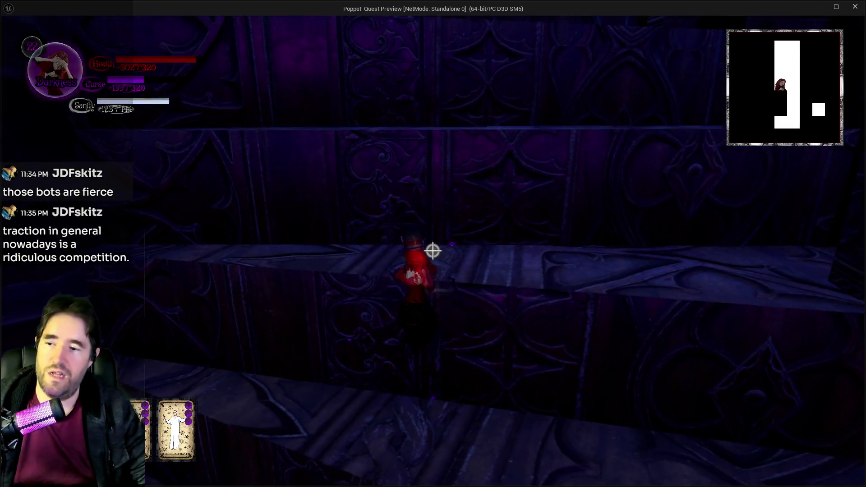
key("w")
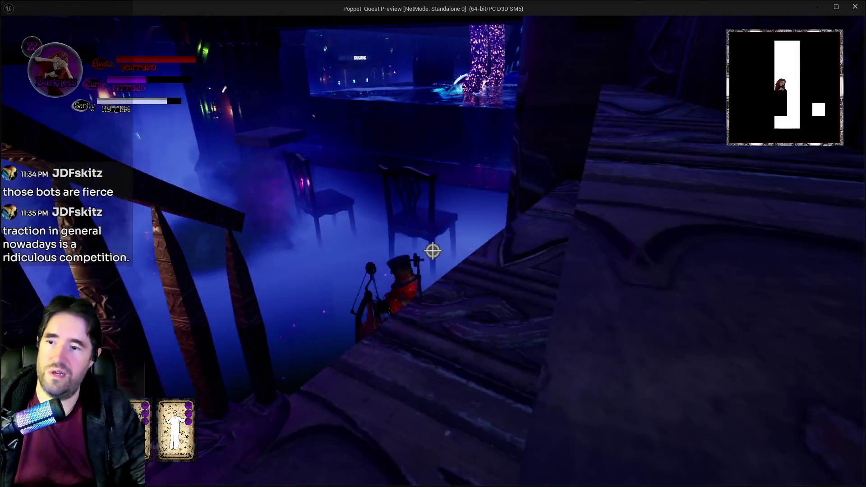
key("w")
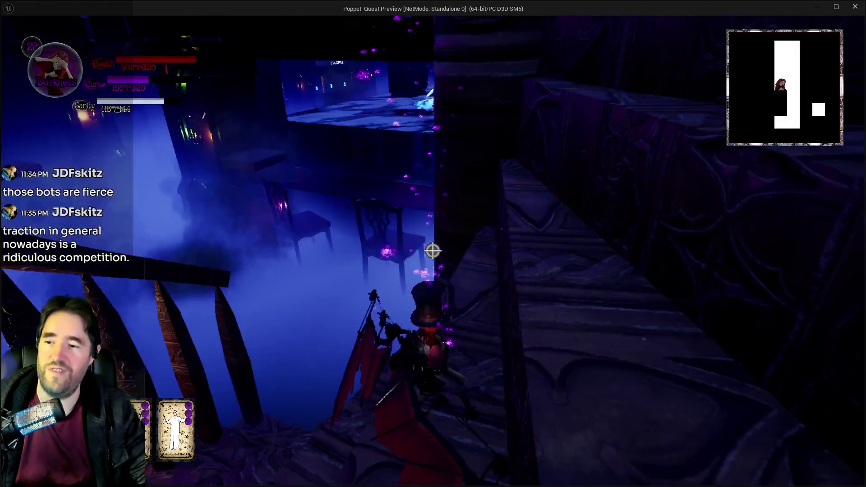
key("w")
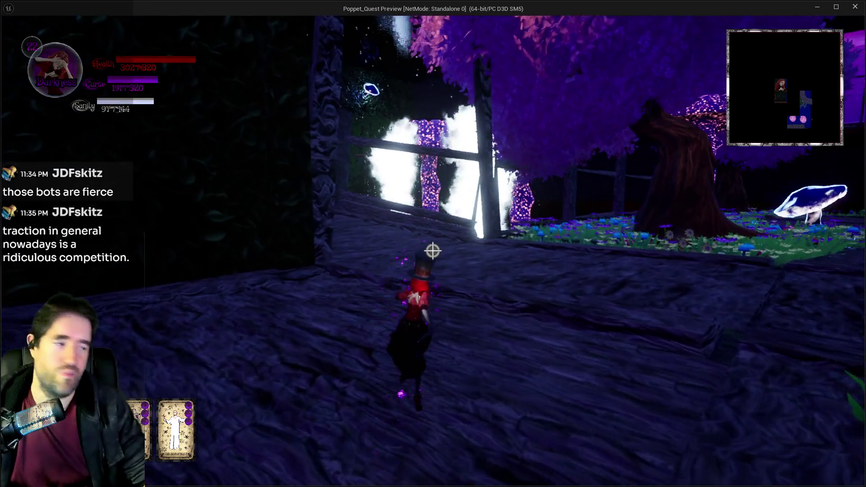
- Cross the wooden floor and grass, follow the rock path to the round grate, and swing the red hammer
key("w")
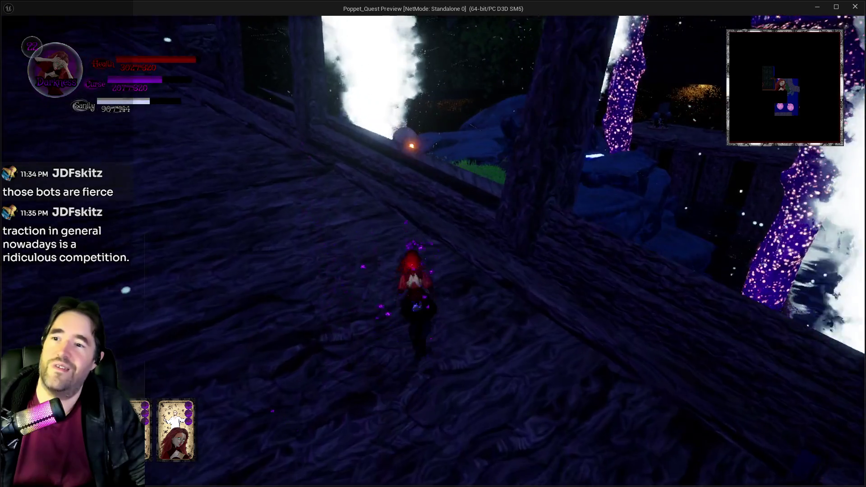
key("w")
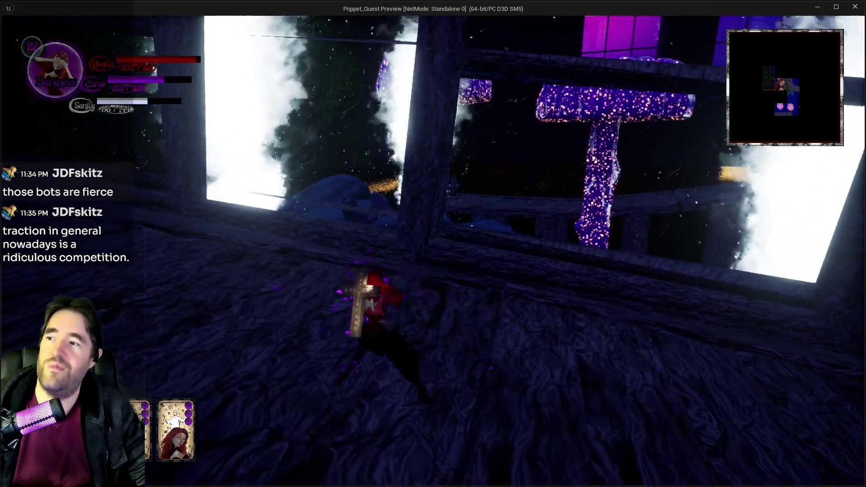
key("w")
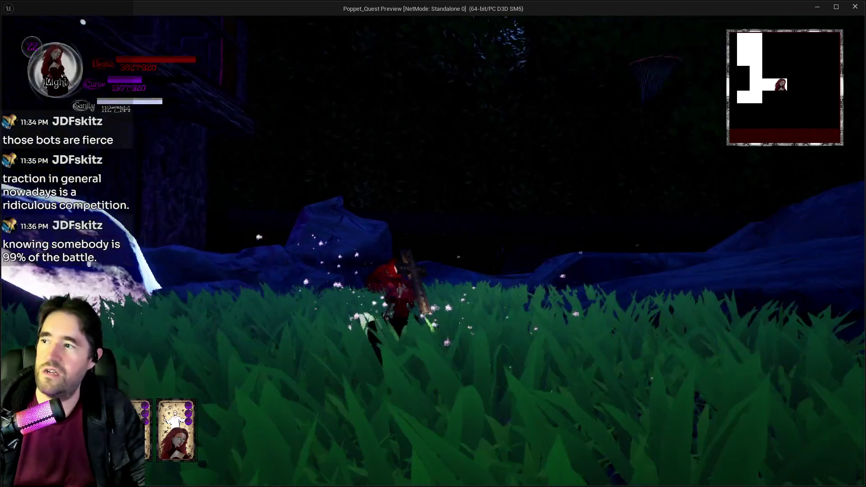
key("w")
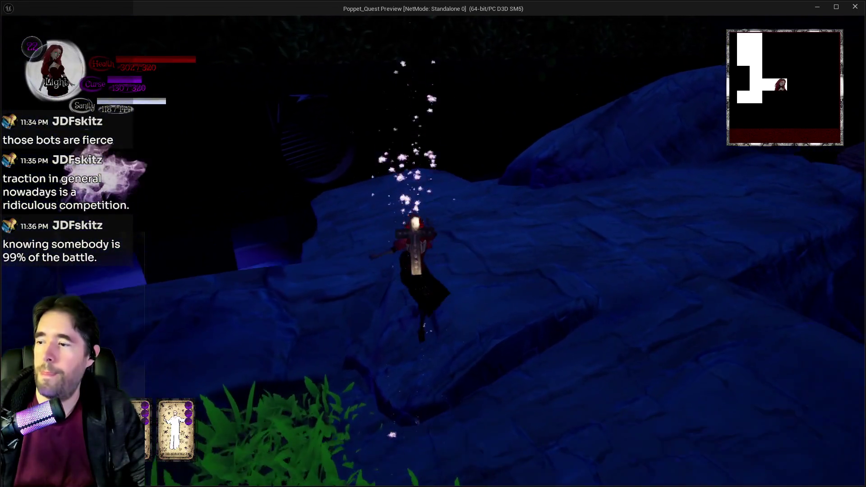
key("w")
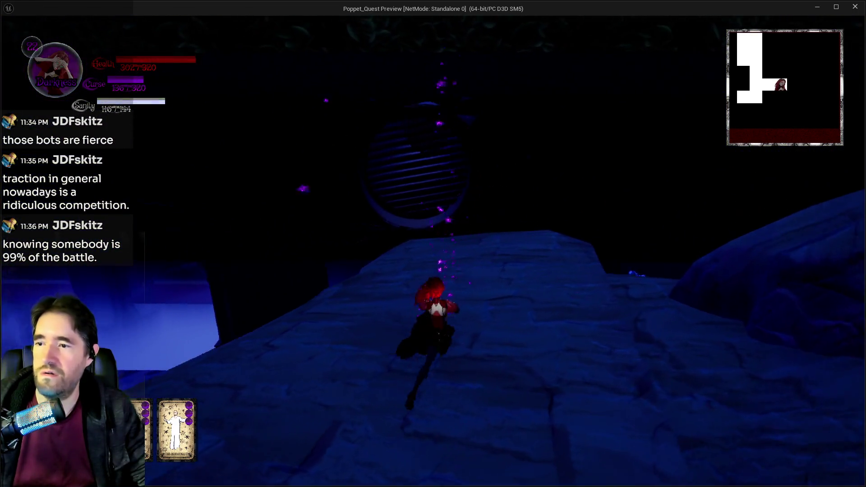
key("w")
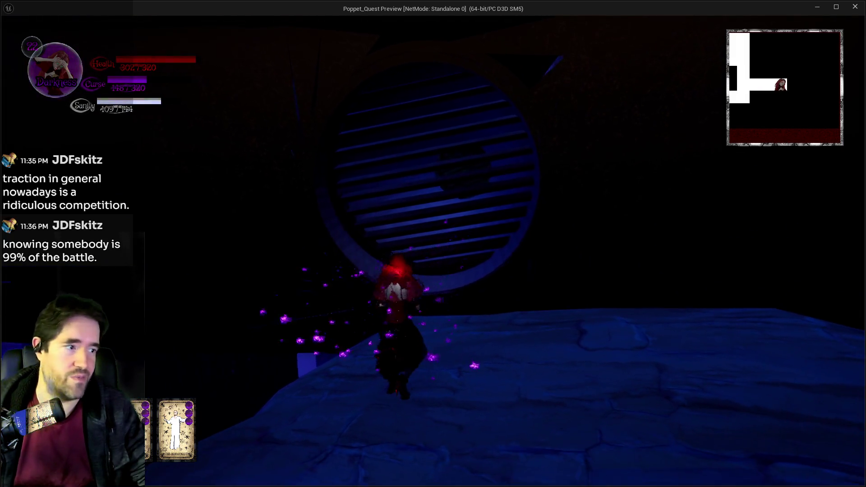
key("1")
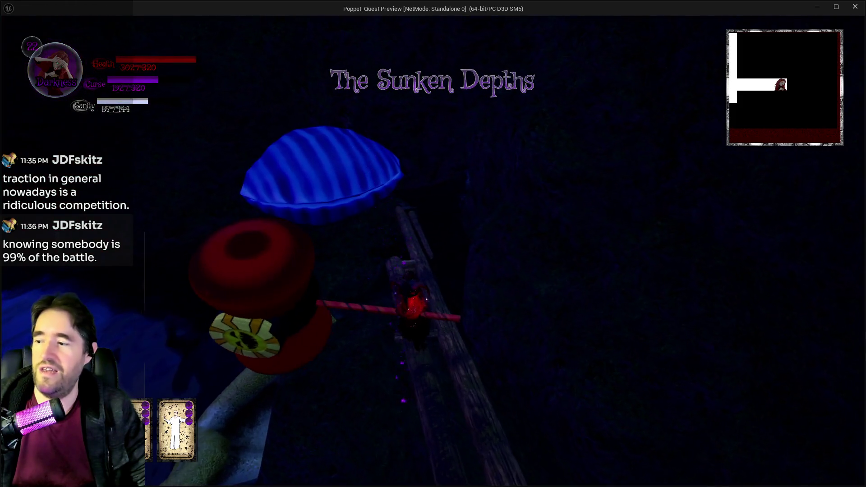
- Walk along the log past the blue clam shell onto the striped log, then pause the game
key("w")
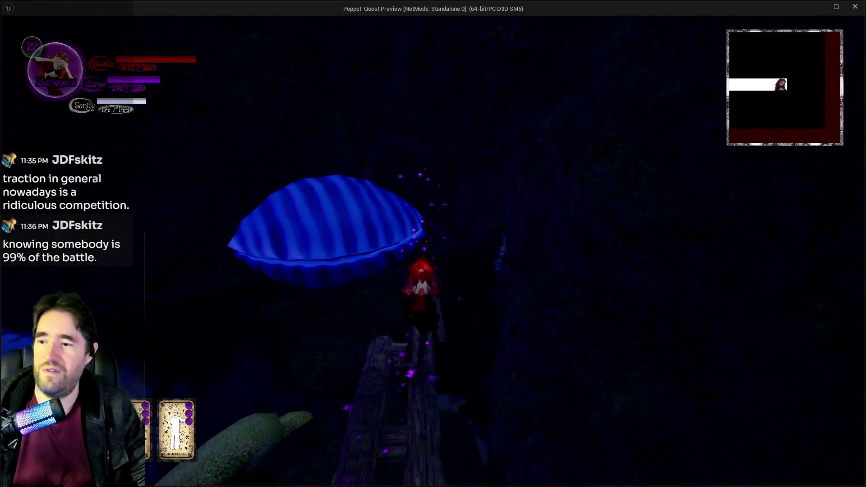
key("w")
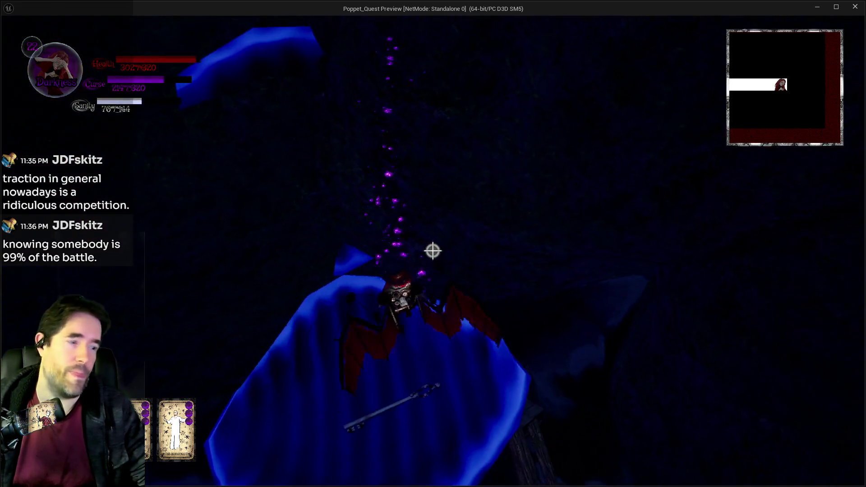
key("w")
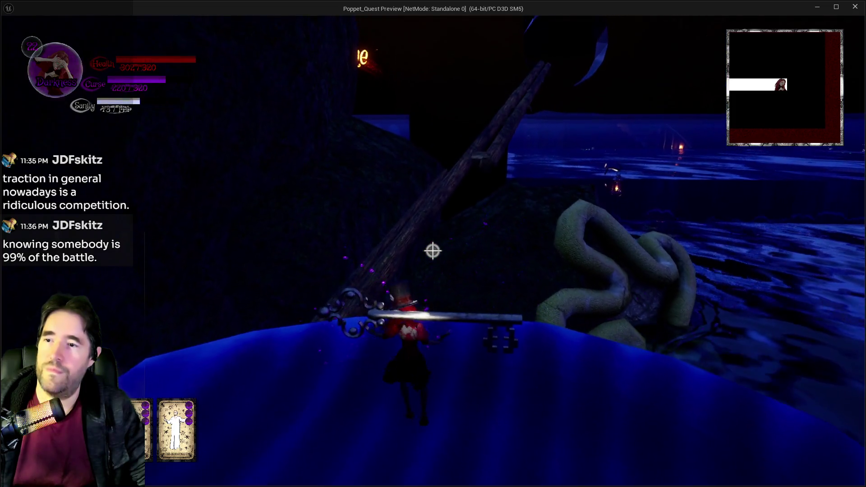
key("w")
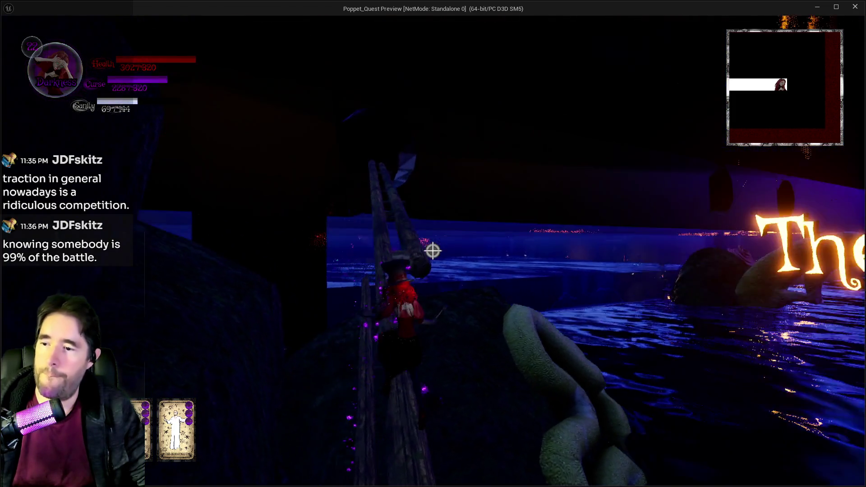
key("w")
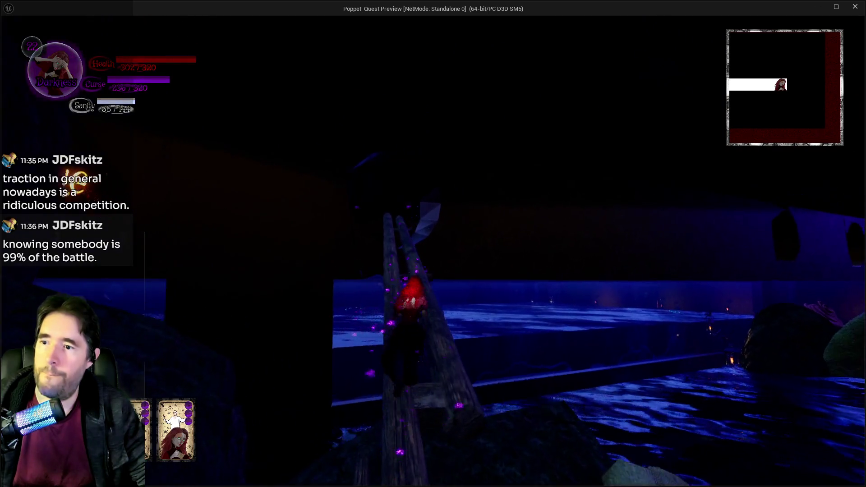
key("w")
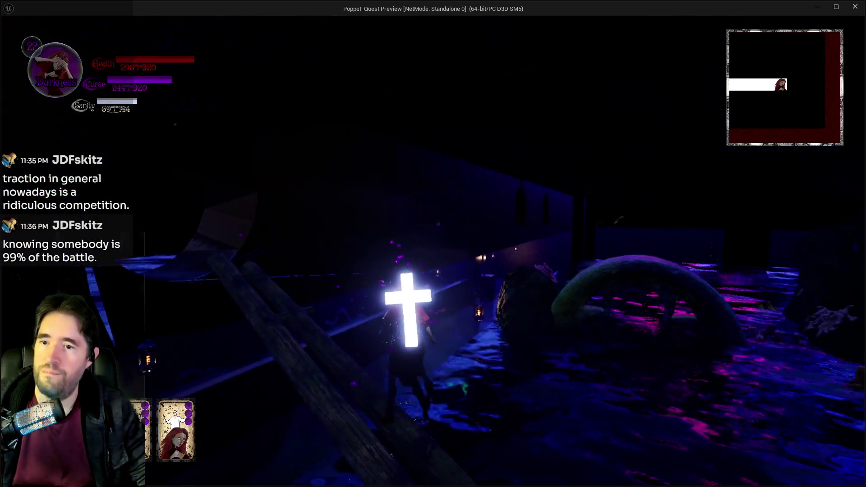
key("w")
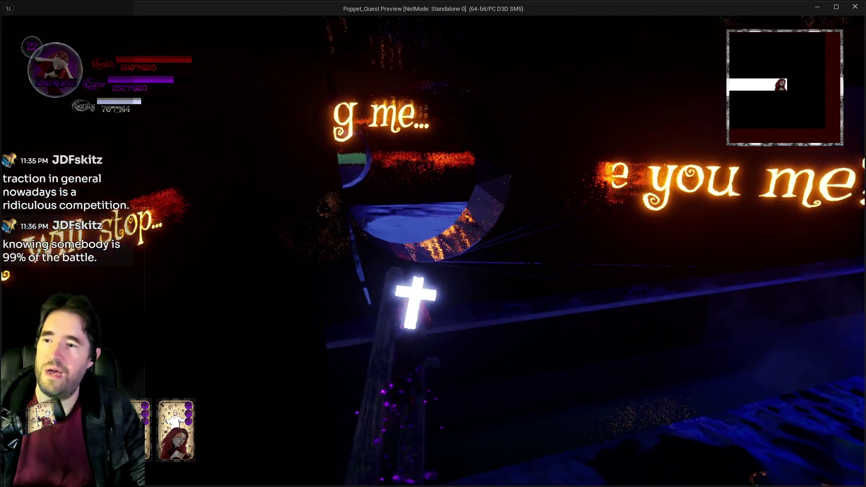
key("w")
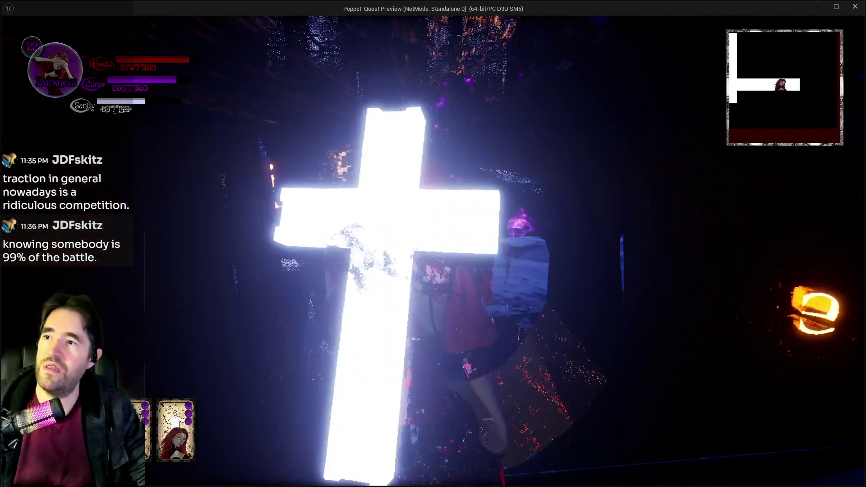
key("w")
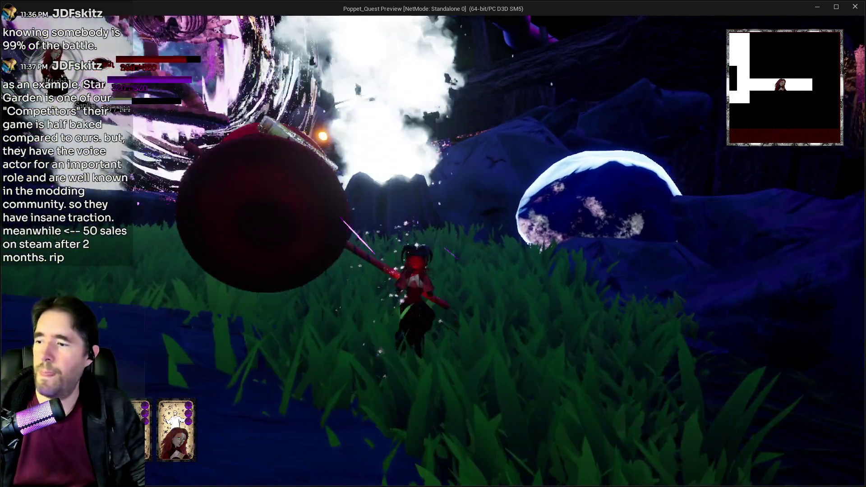
key("Escape")
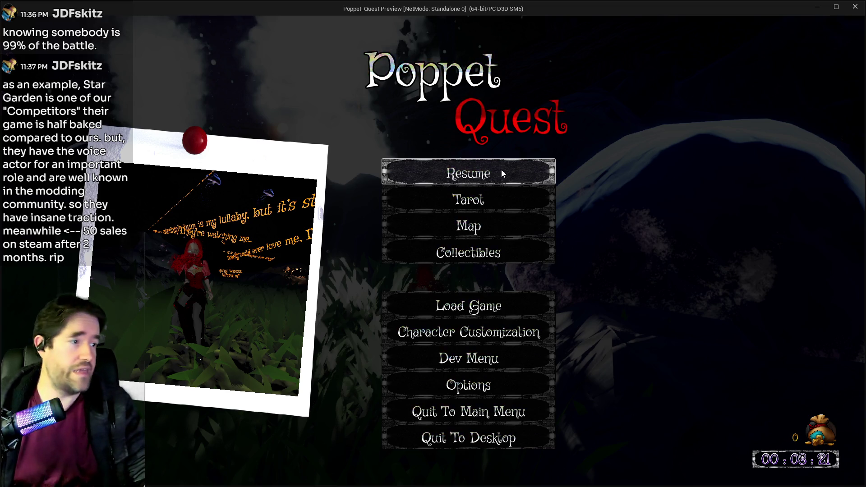
- Resume the game and walk the character through the glowing portal onto the stone ledge
left_click(502, 170)
key("w")
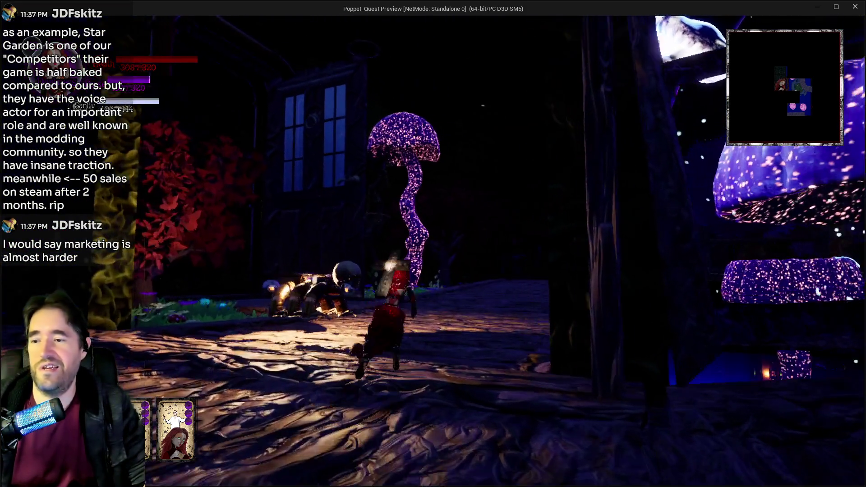
key("w")
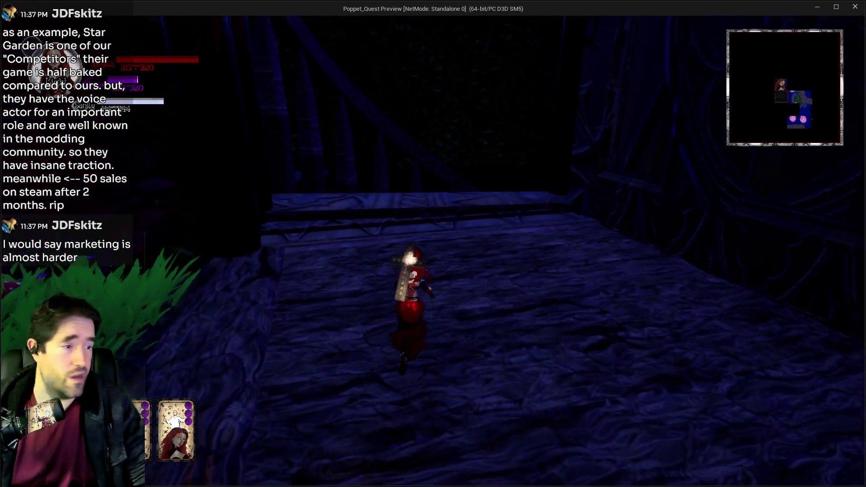
key("w")
key("w")
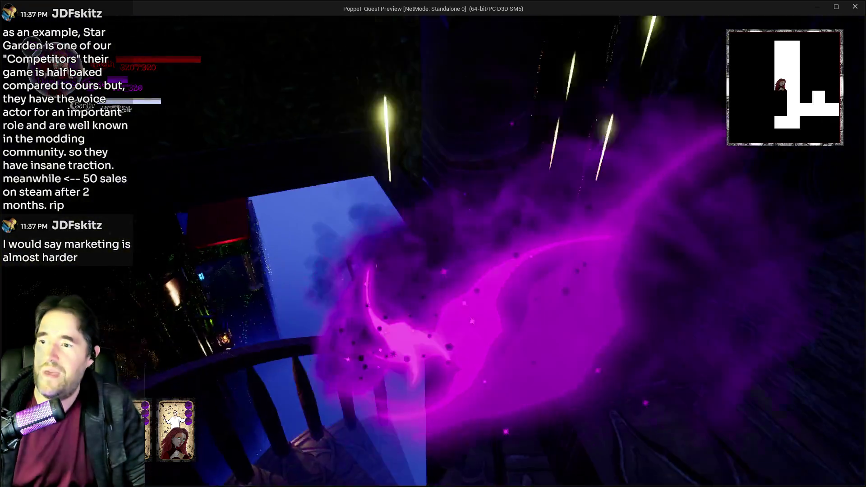
- Move through the blue chair rooms to the floating-text walkway, triggering purple bursts by the chairs and on the table
key("w")
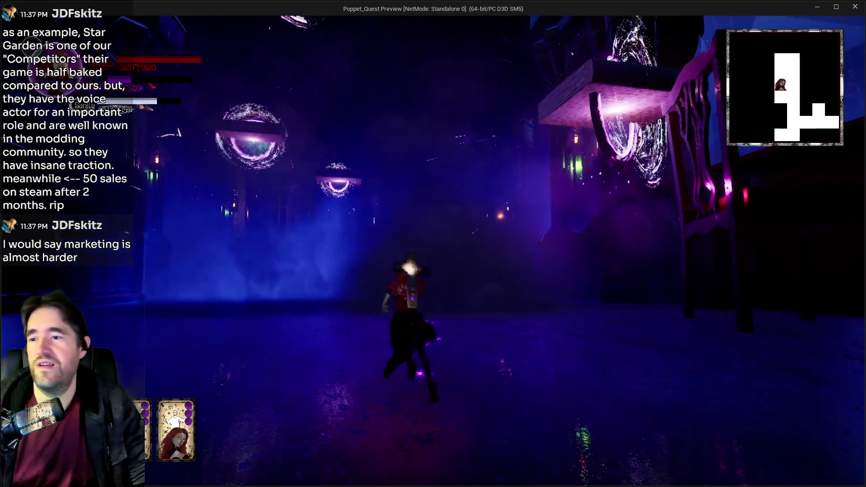
key("w")
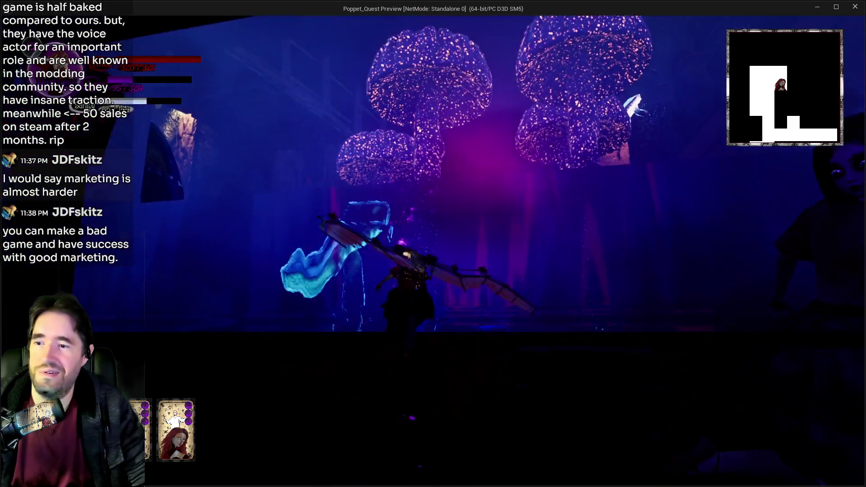
key("w")
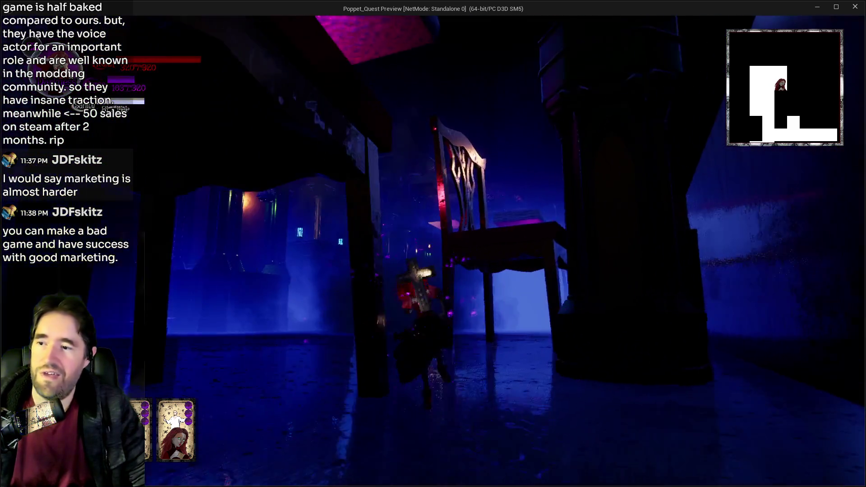
key("w")
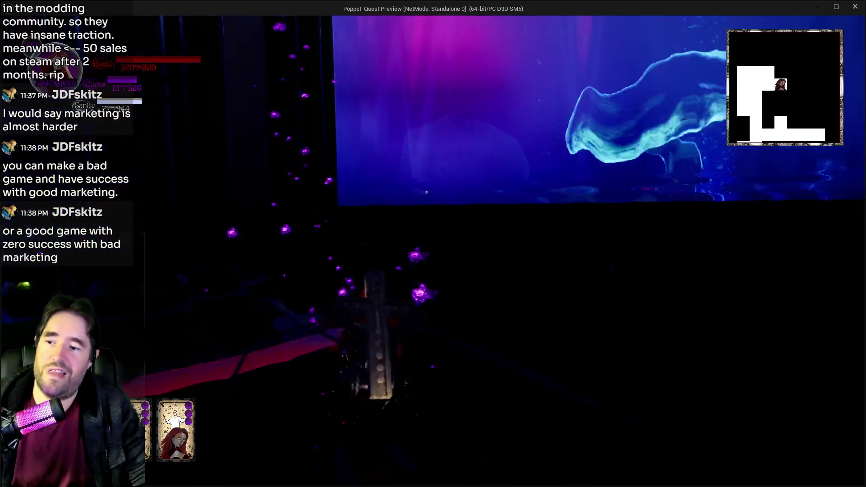
key("w")
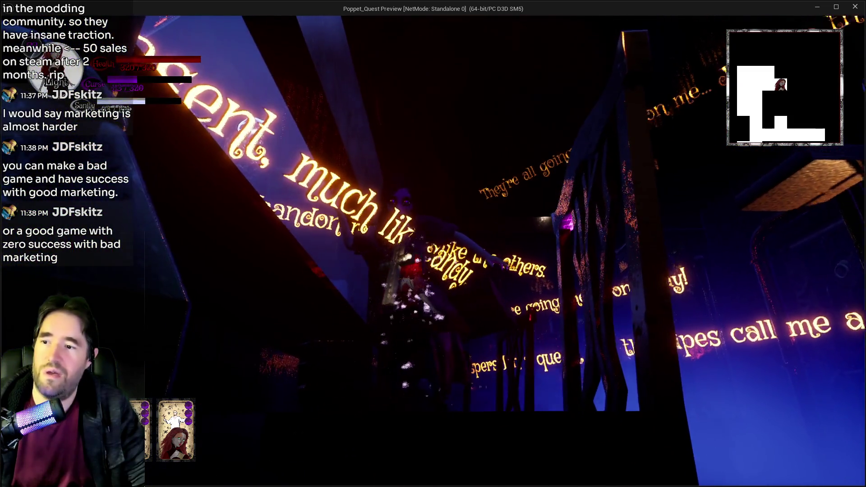
key("w")
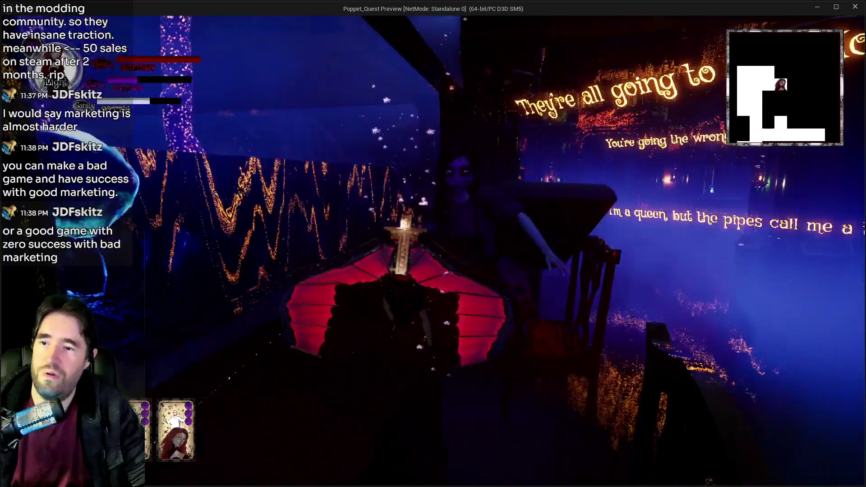
key("e")
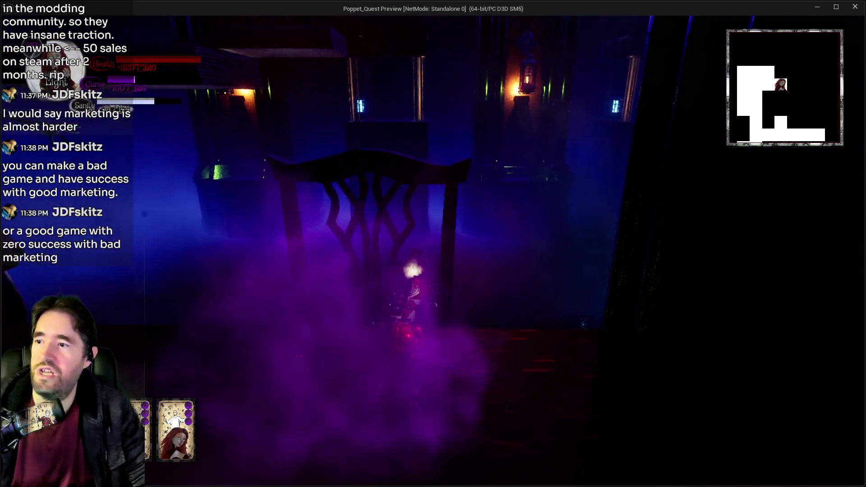
key("w")
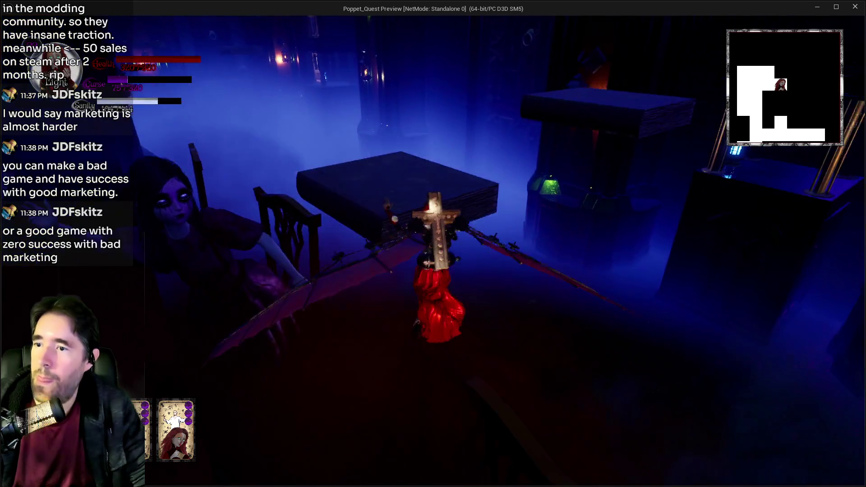
key("e")
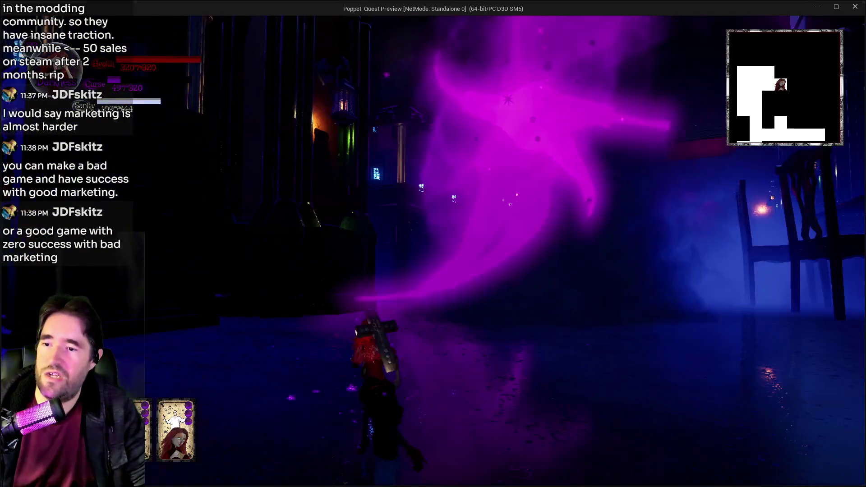
- Glide along the blue-lit wall across the tables and land facing the SAFE ZONE sign
key("w")
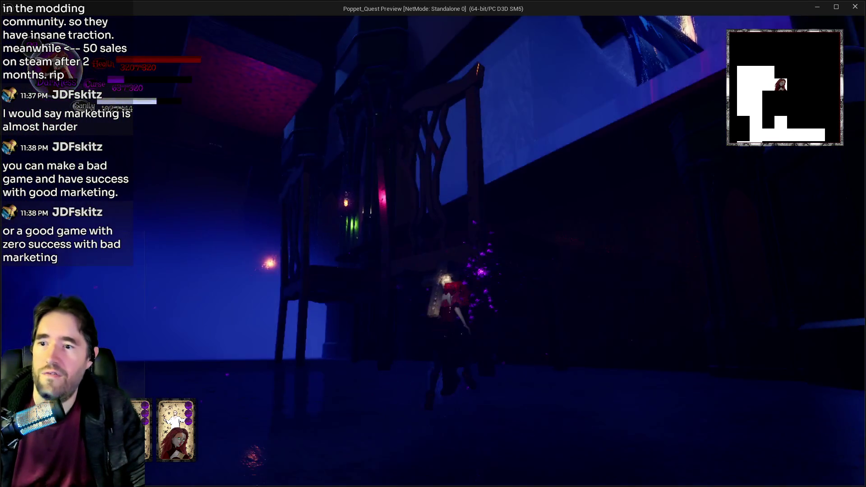
key("w")
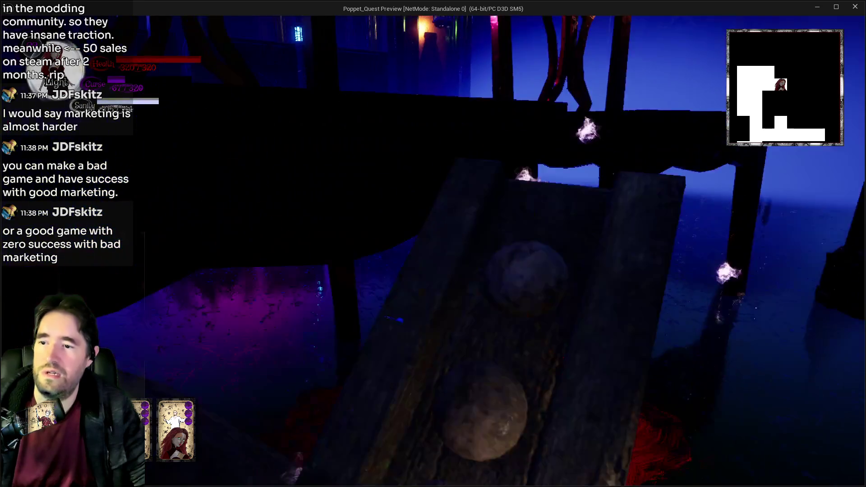
key("w")
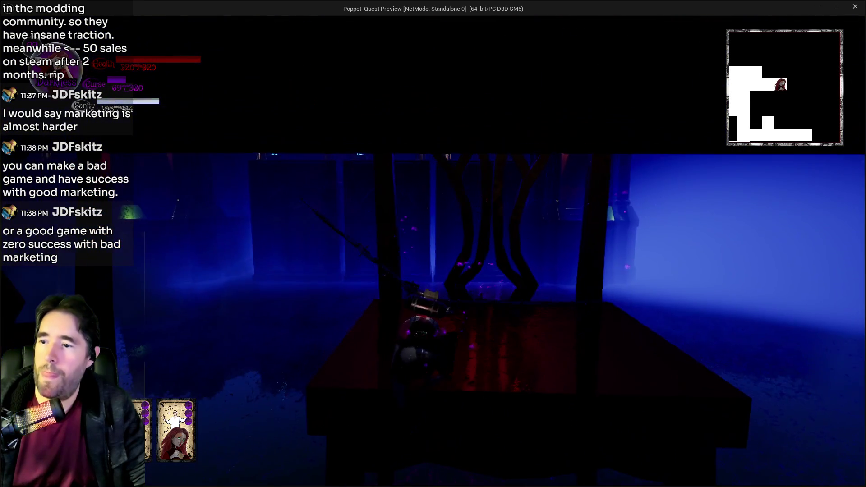
key("w")
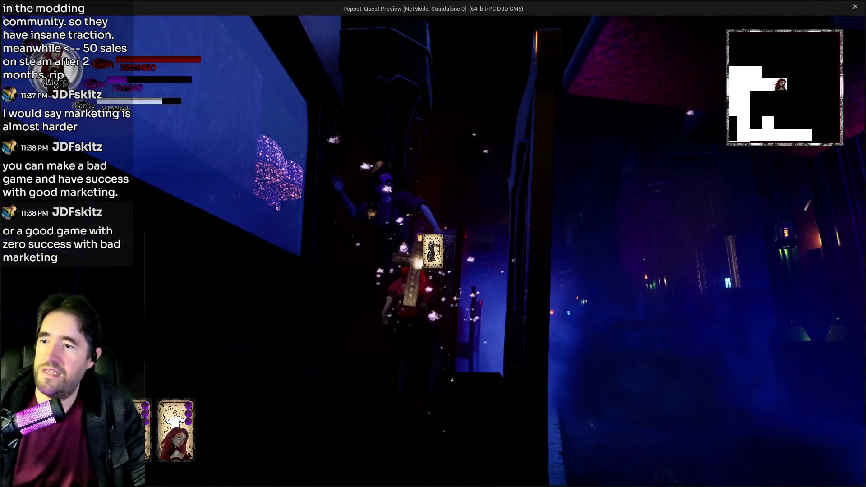
key("w")
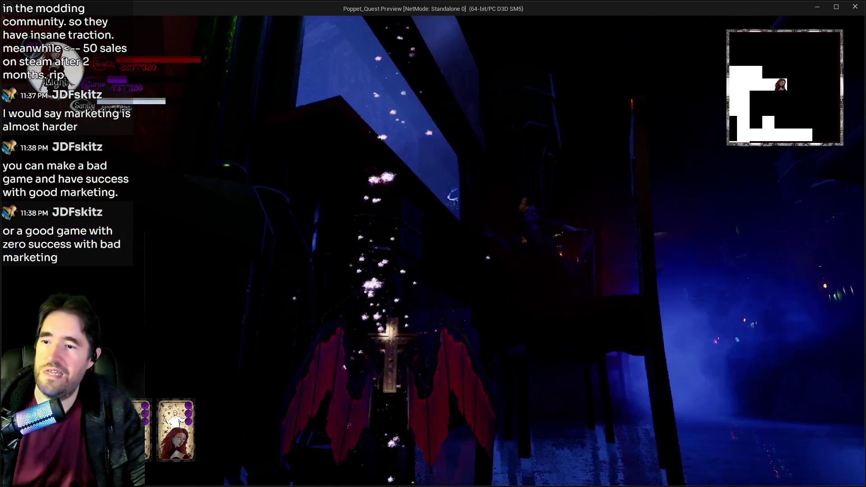
key("w")
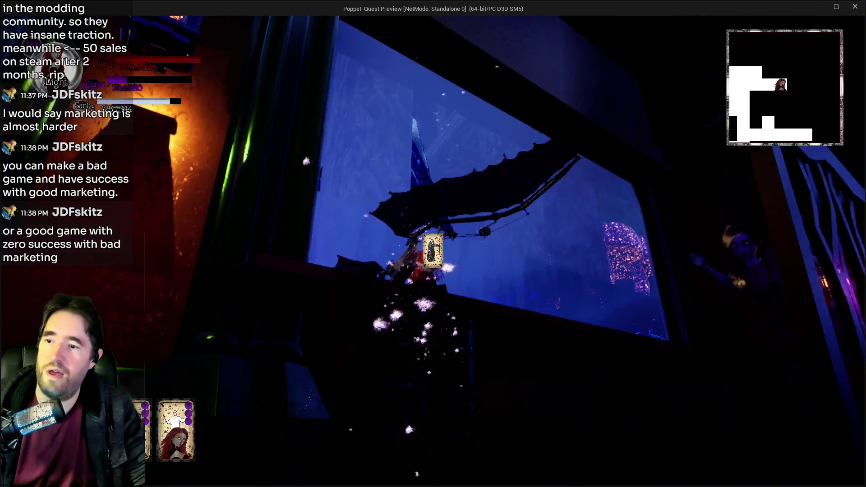
key("w")
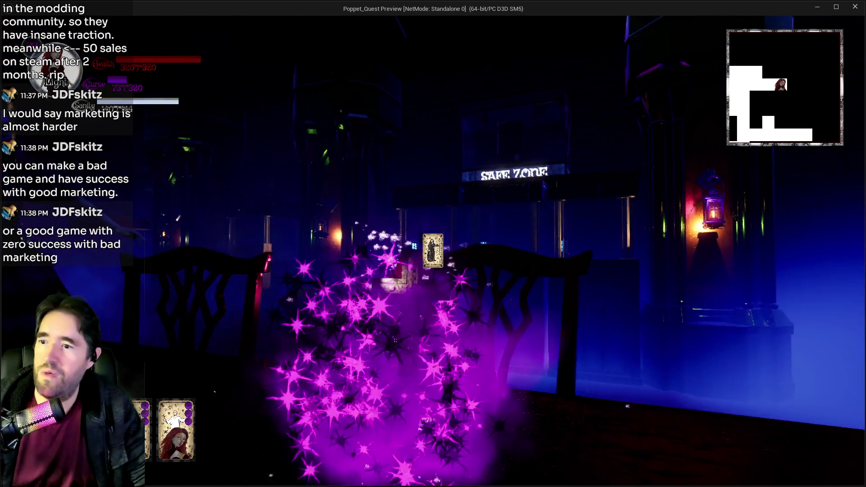
key("w")
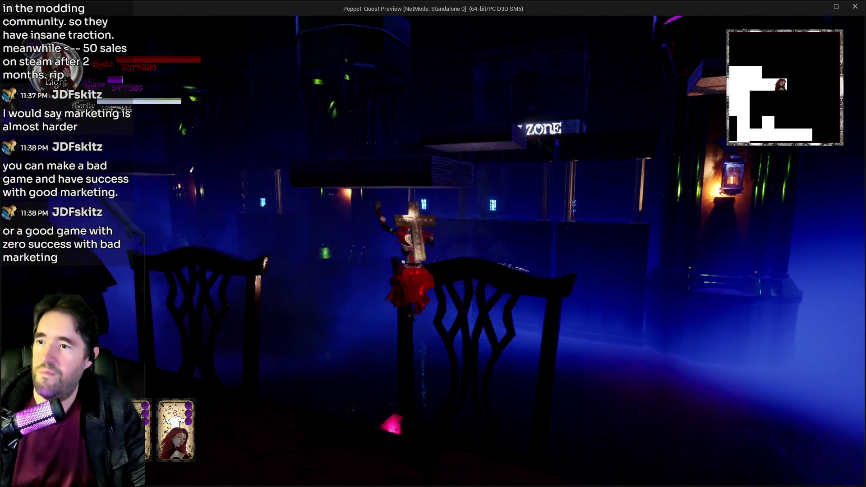
key("w")
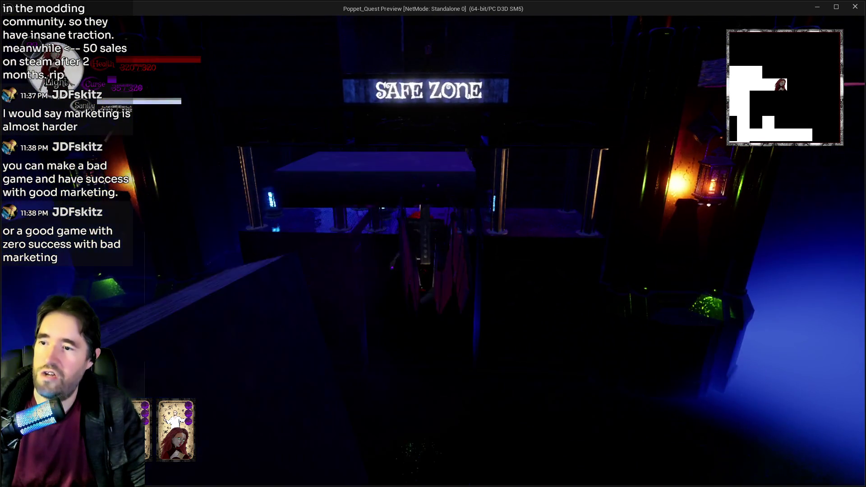
- Walk through the chair-filled room past the glowing pink ghost toward the dark carved wall
key("w")
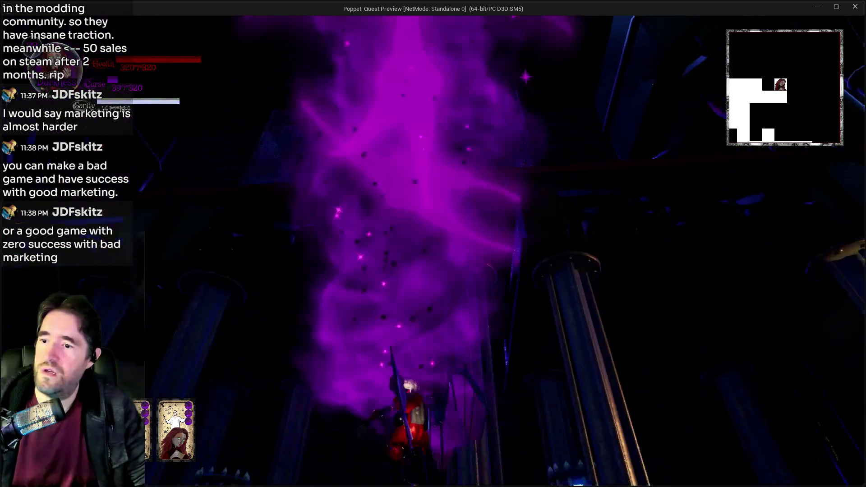
key("w")
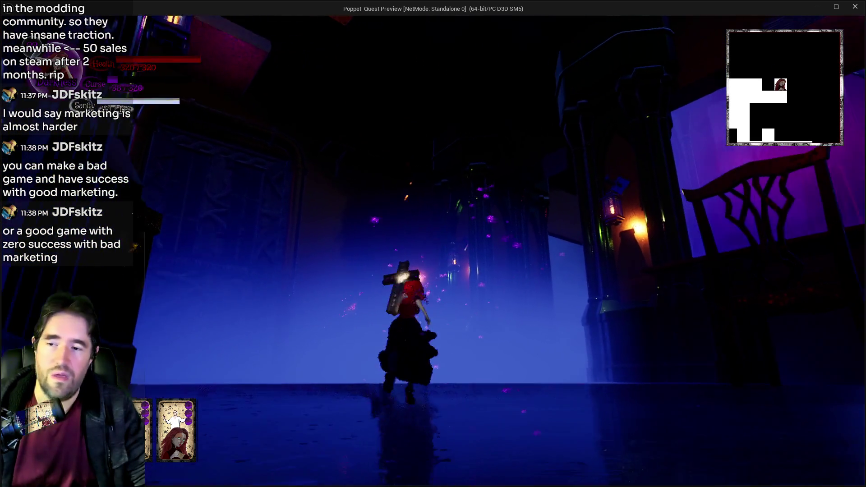
key("w")
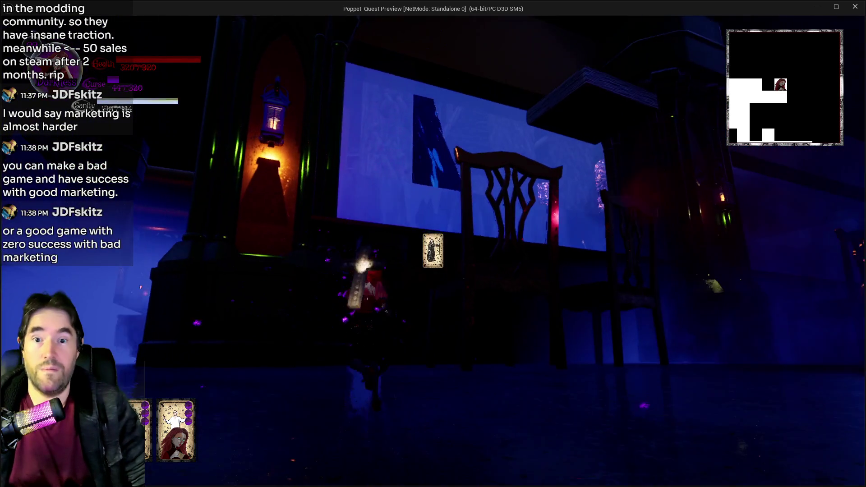
key("w")
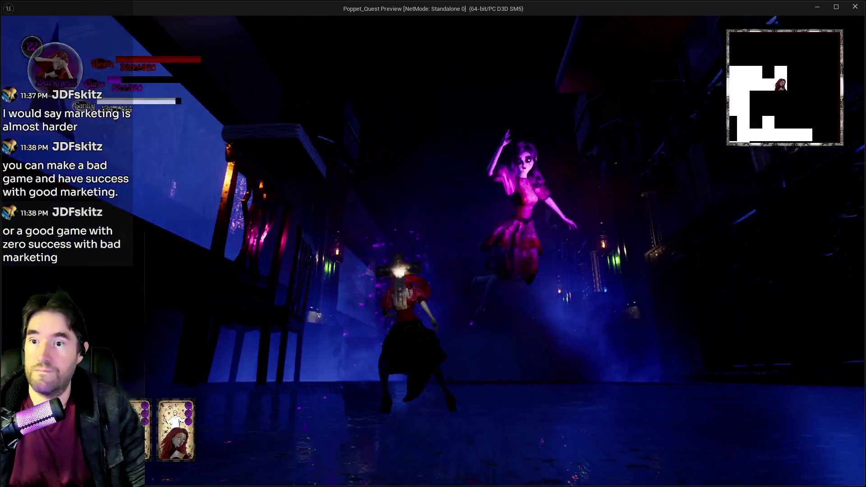
key("w")
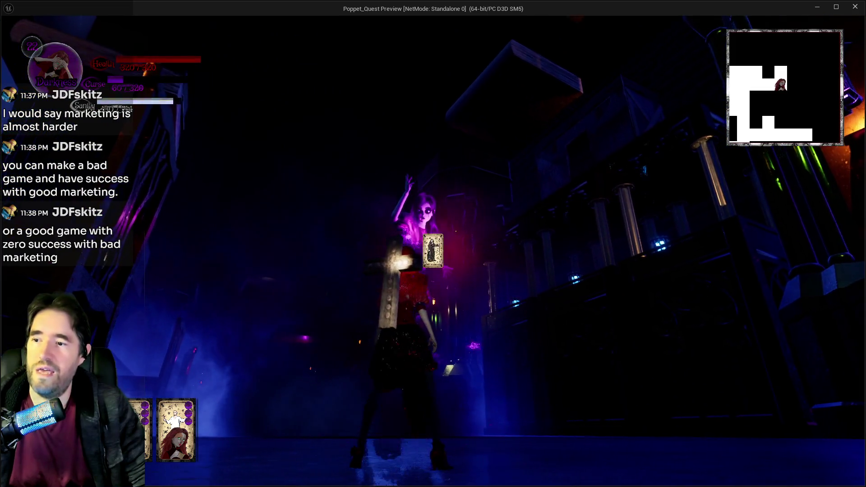
key("w")
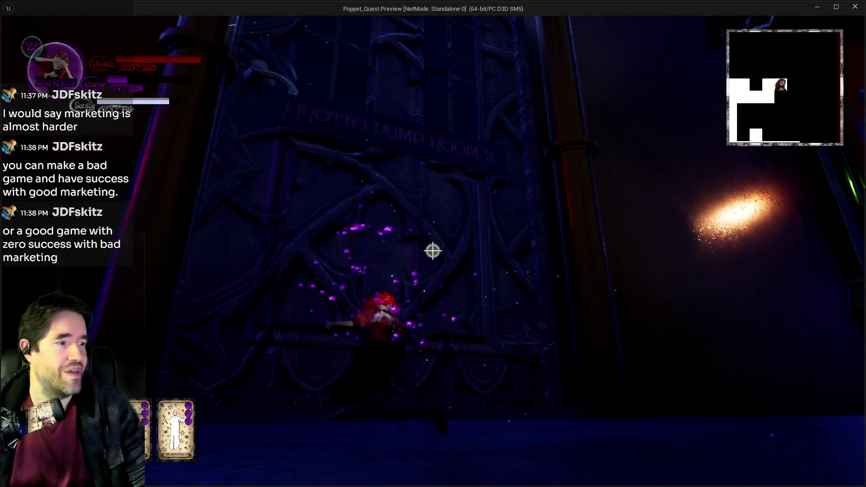
- Run into Grotto Pump Room 2, visit the Pool Control 2 console, then go through the ghostly blue doorway
key("w")
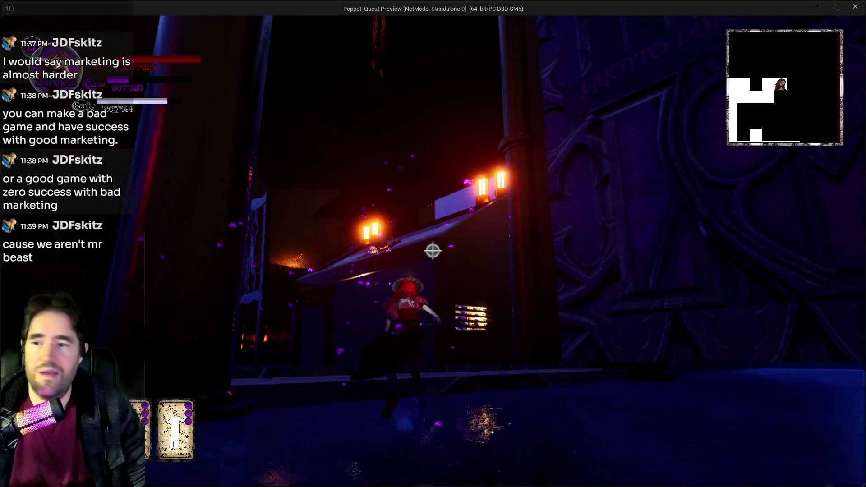
key("w")
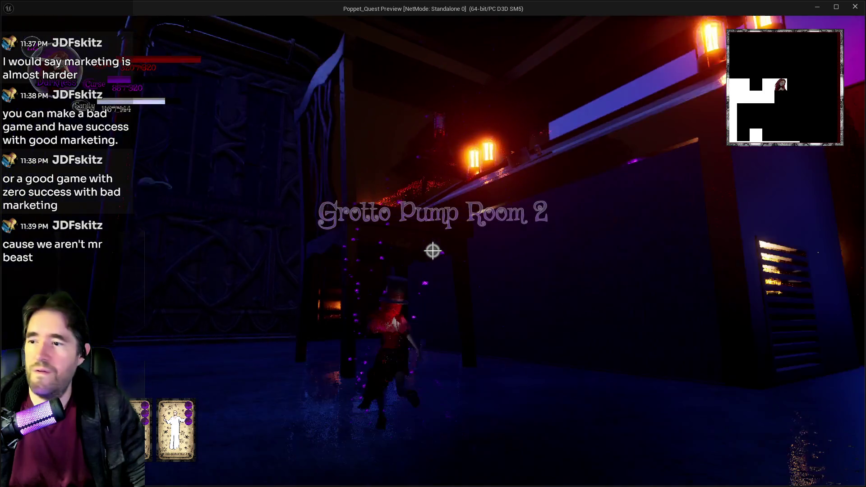
key("w")
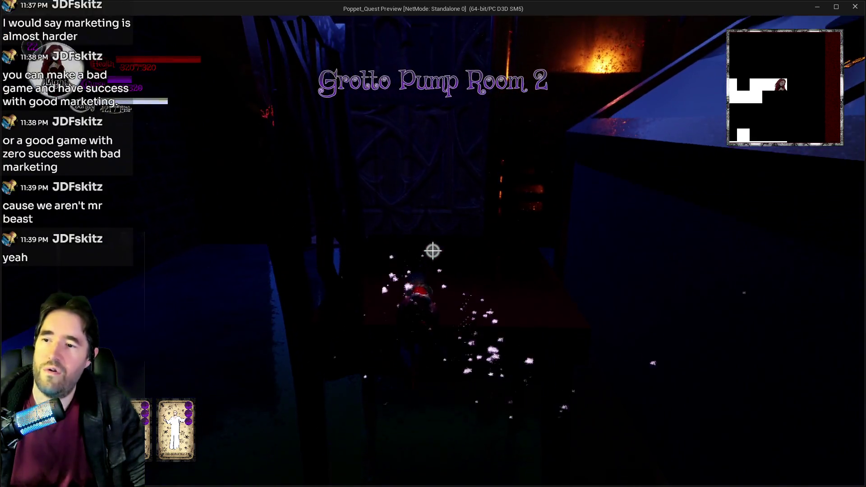
key("w")
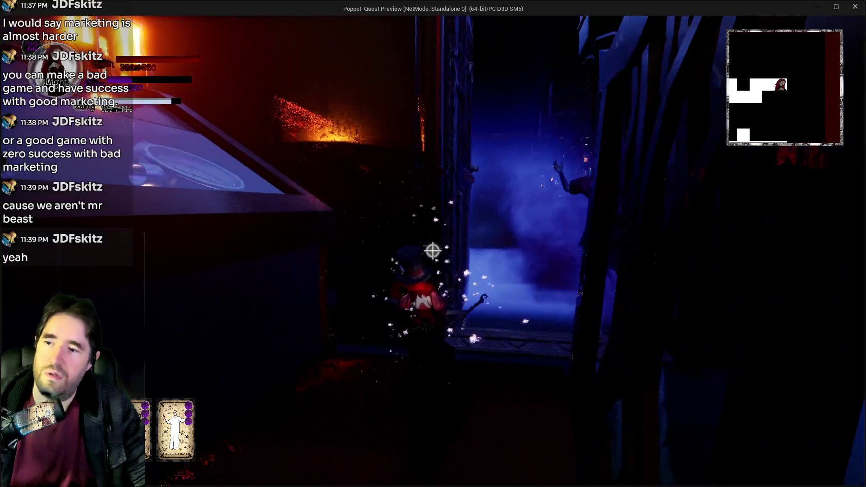
key("w")
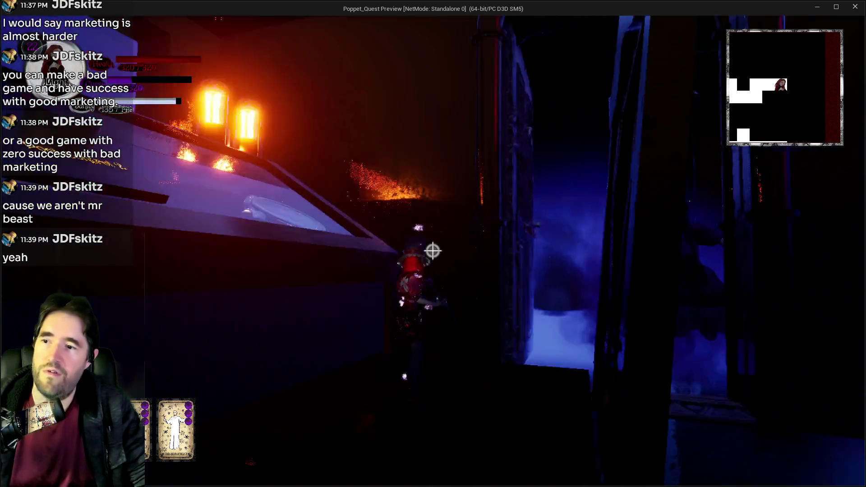
key("w")
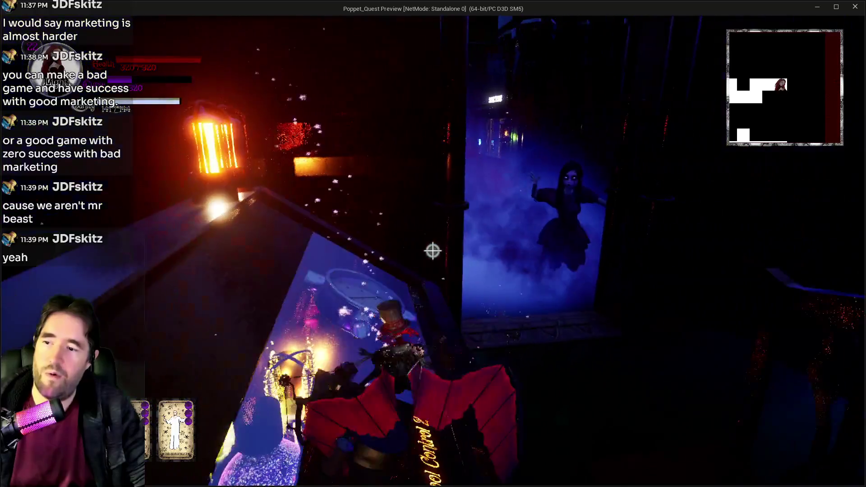
key("w")
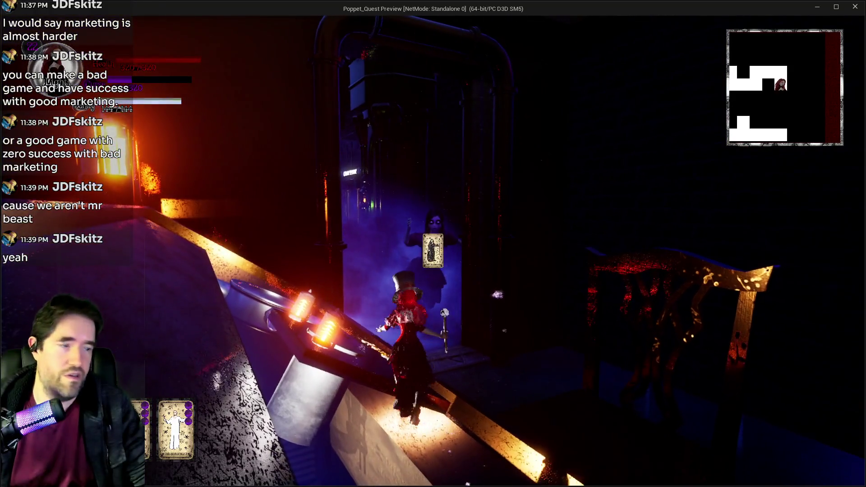
key("w")
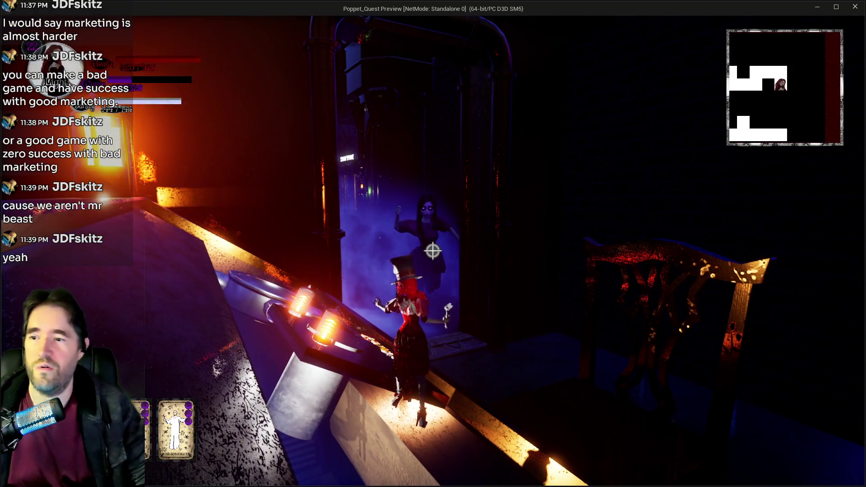
key("w")
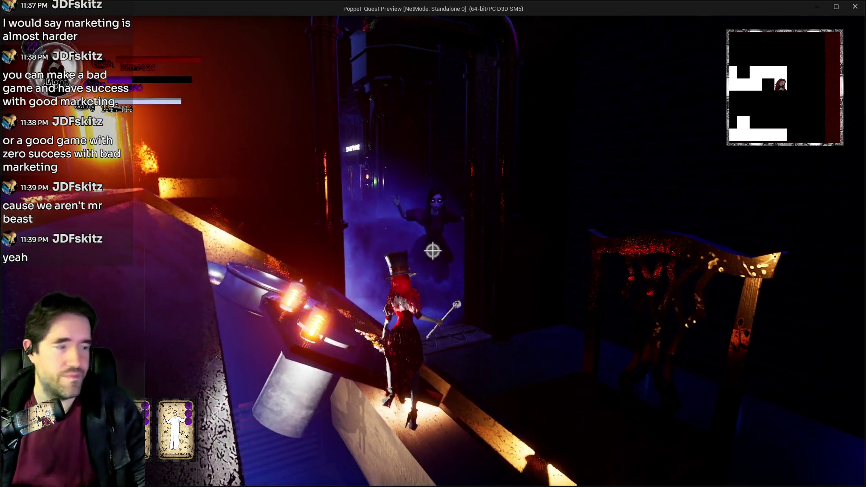
key("w")
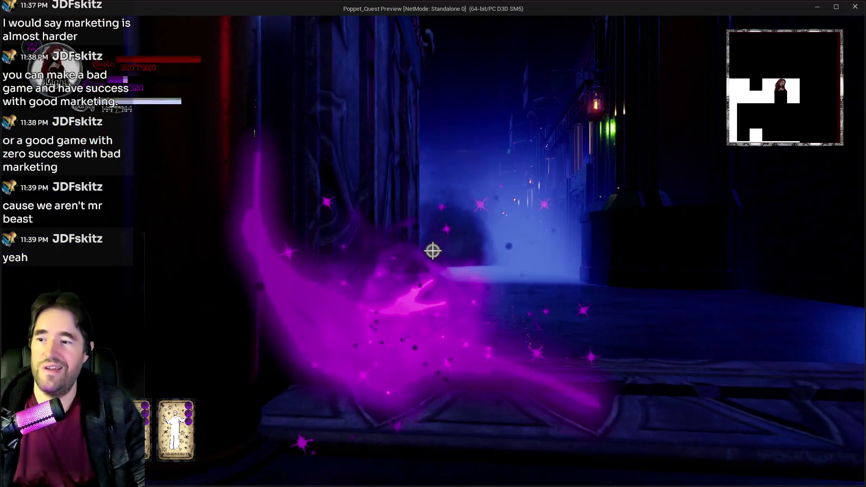
- Run through the glowing archway, throw a tarot card at the ghost, and continue down the misty corridor
key("w")
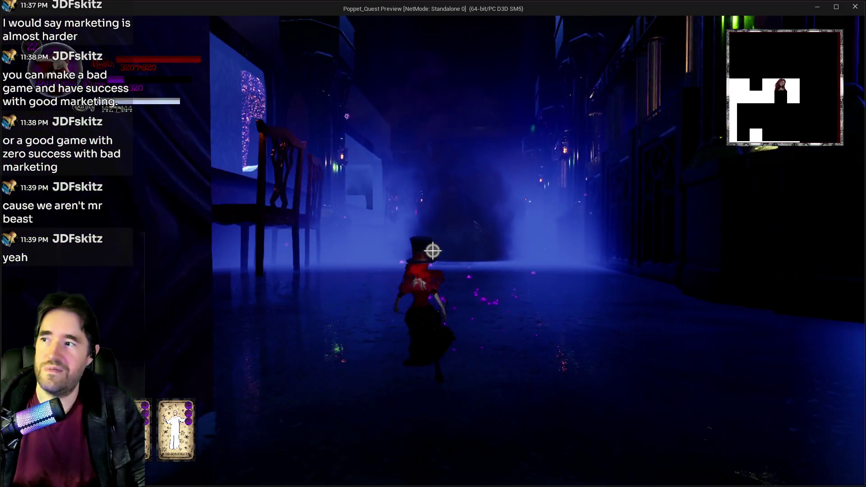
key("w")
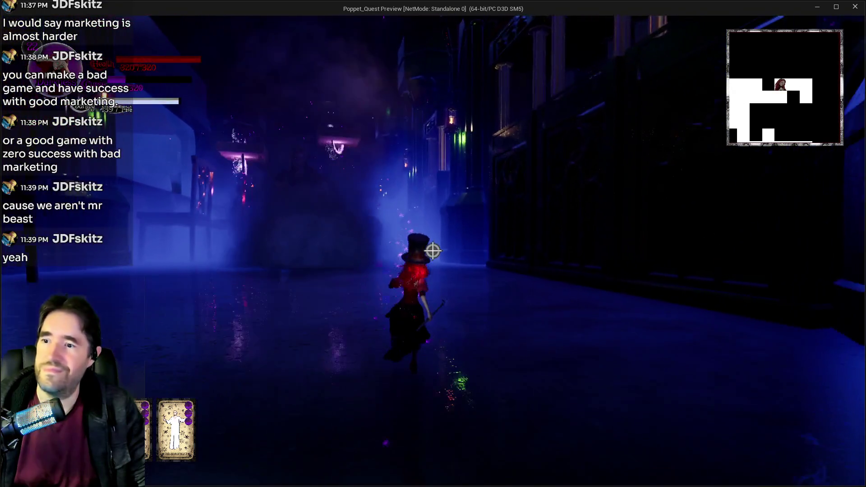
left_click(432, 250)
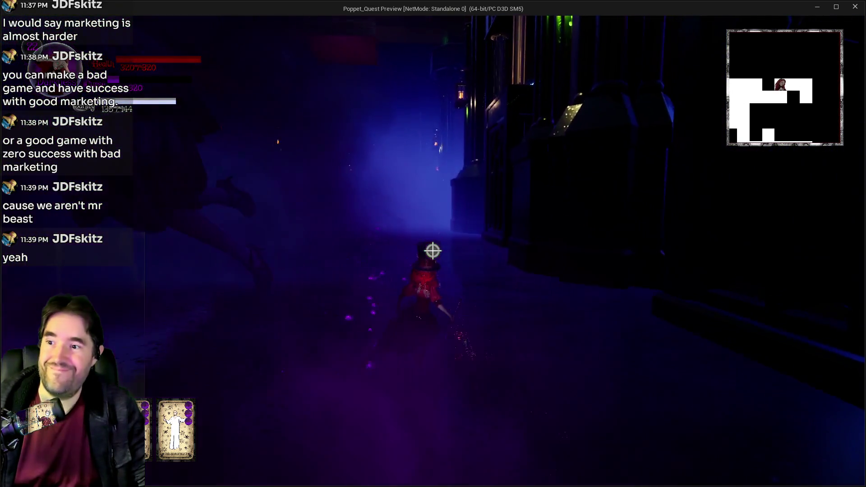
key("w")
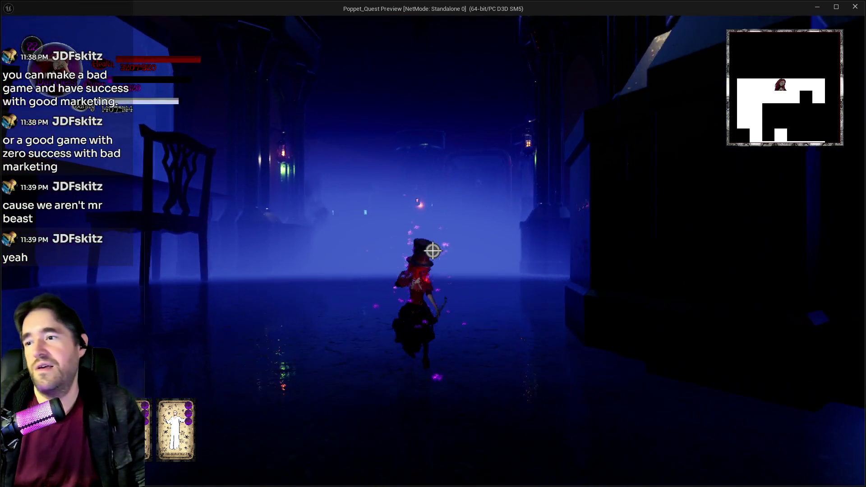
key("w")
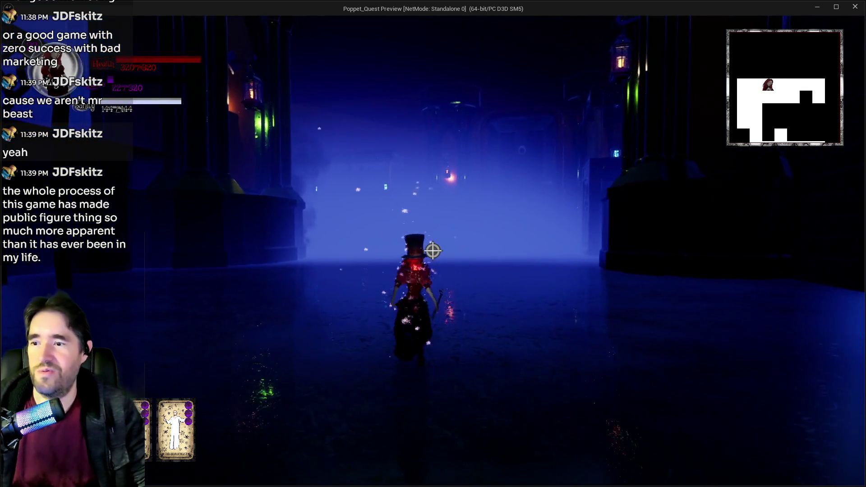
key("a")
- Cross the glowing-window room and purple-lit chair room to the lantern-lit doorway by the stone wall
key("w")
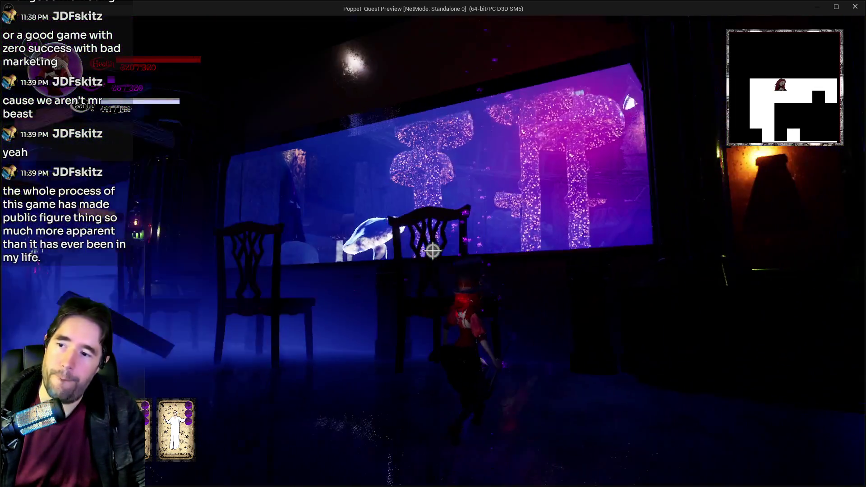
key("w")
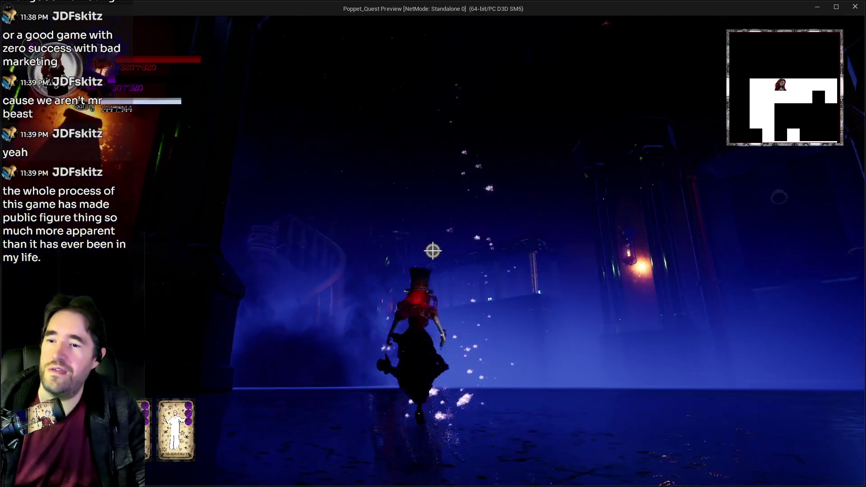
key("w")
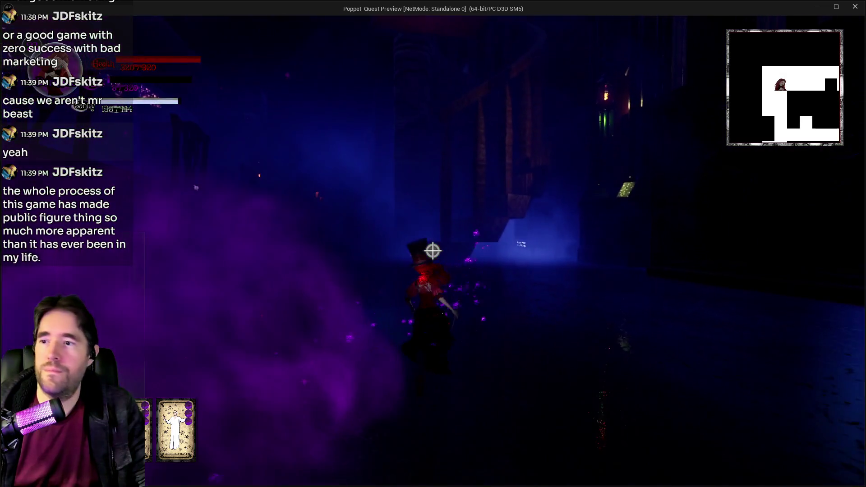
key("w")
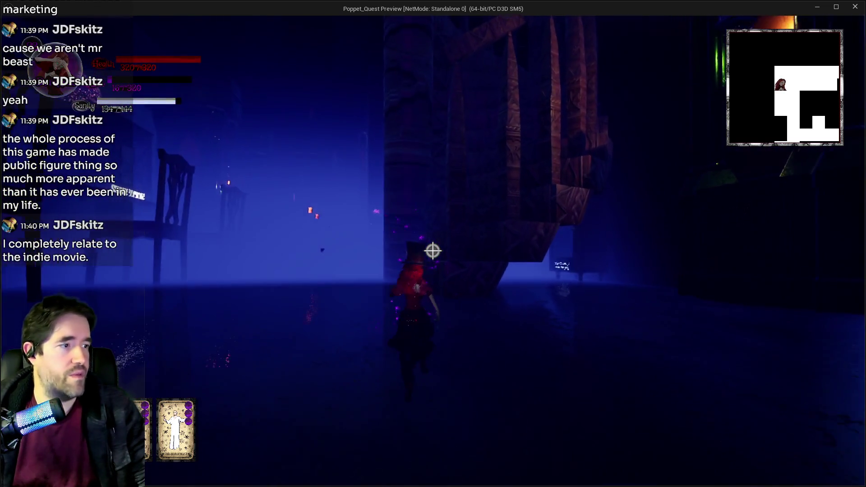
key("w")
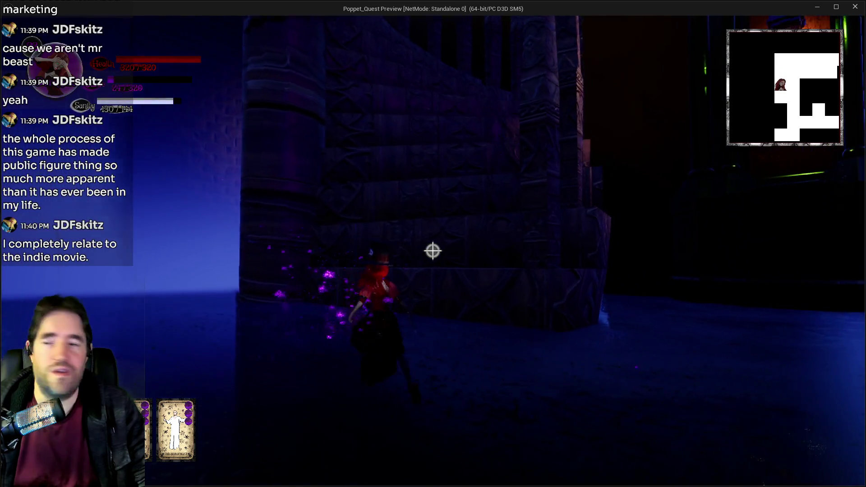
key("w")
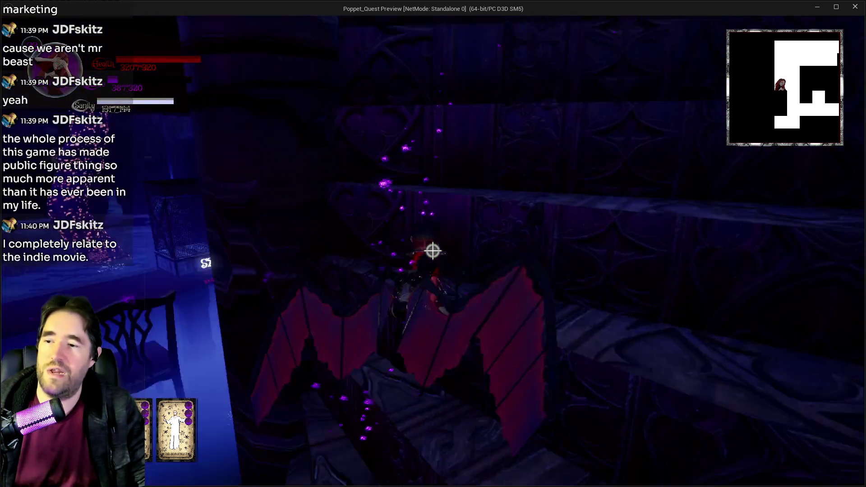
key("w")
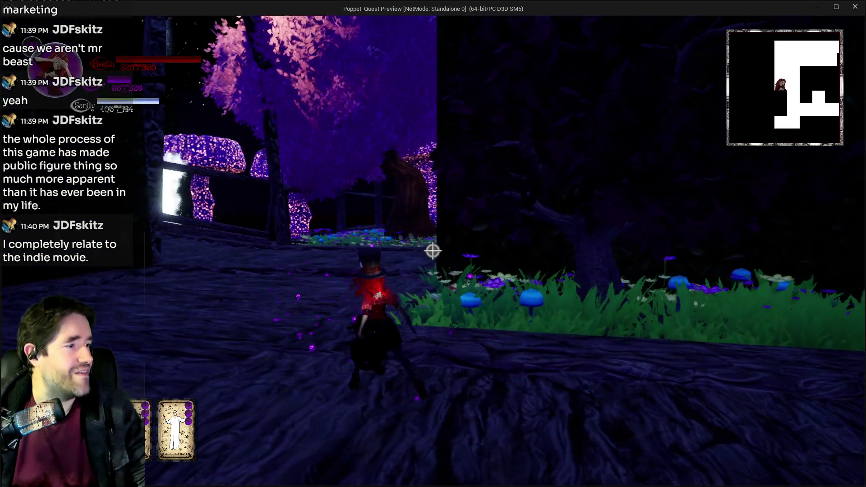
key("w")
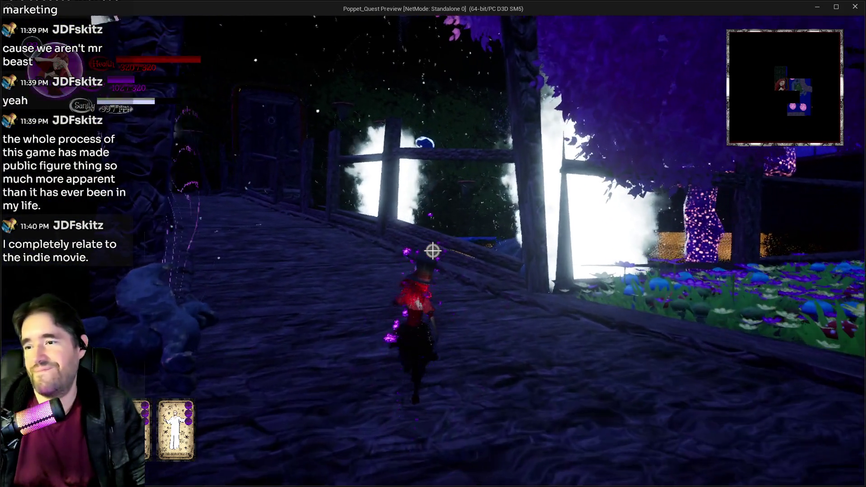
key("w")
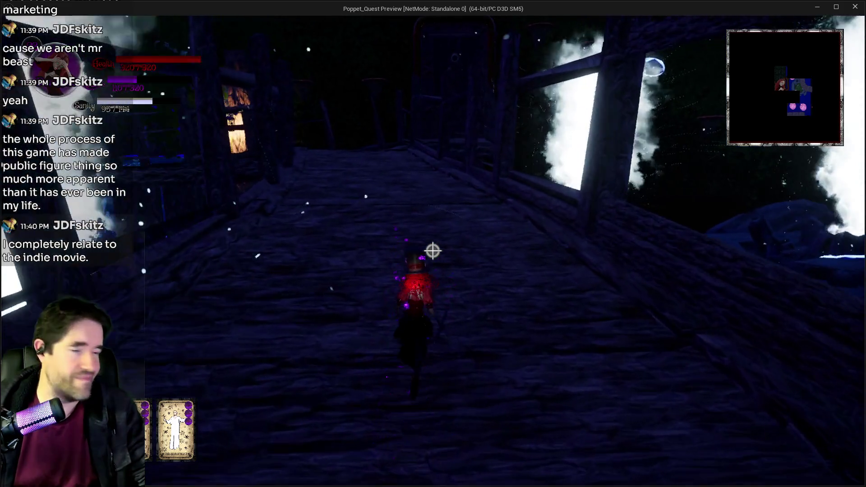
key("w")
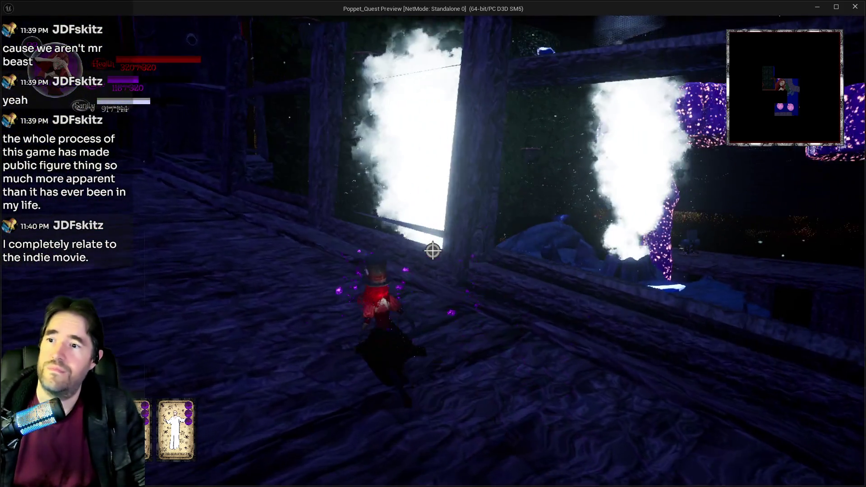
key("w")
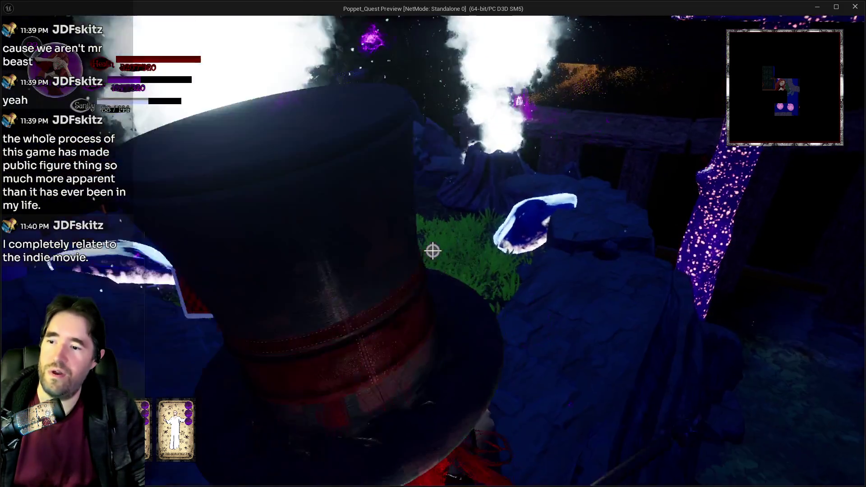
key("w")
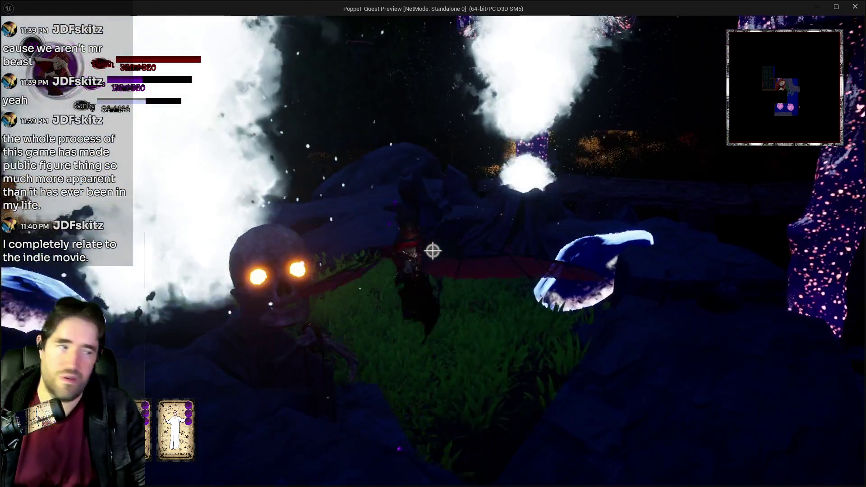
key("w")
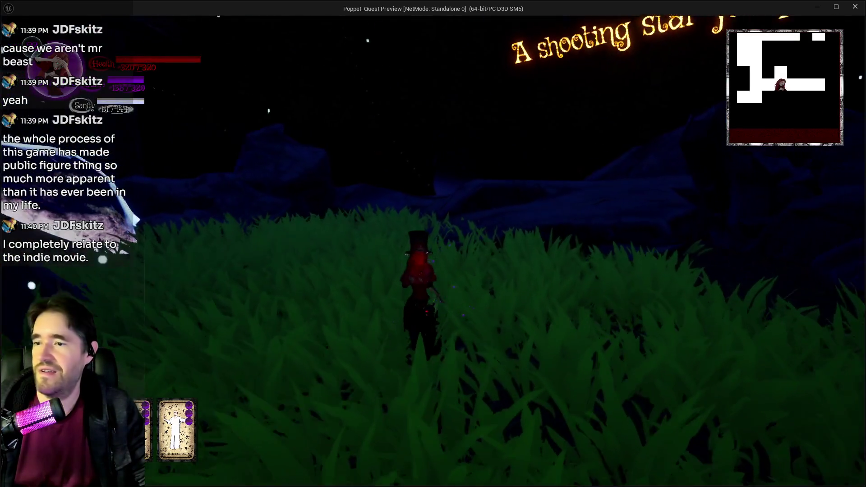
key("w")
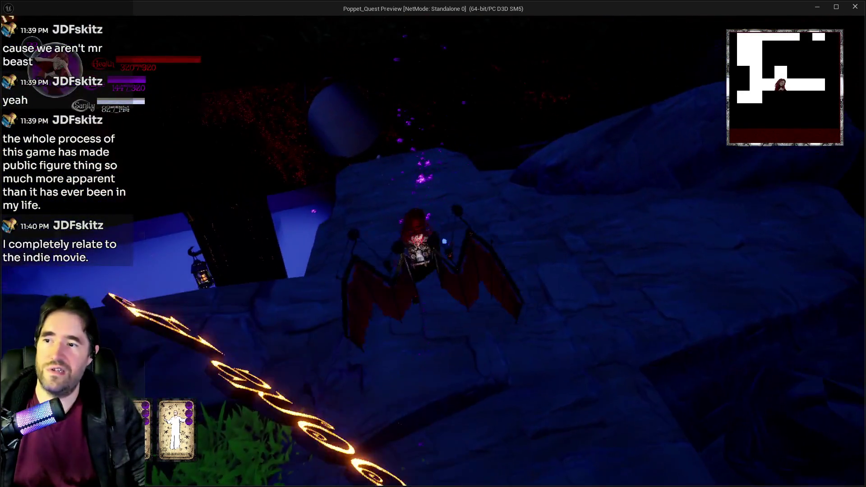
key("w")
key("w")
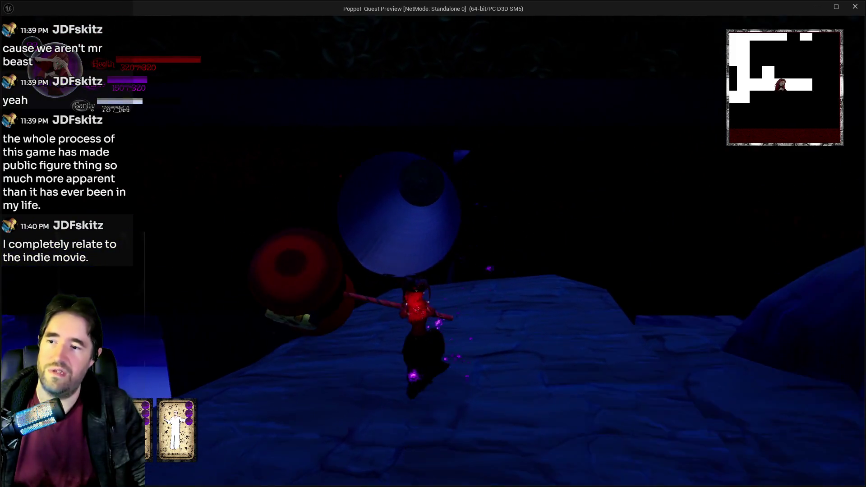
key("w")
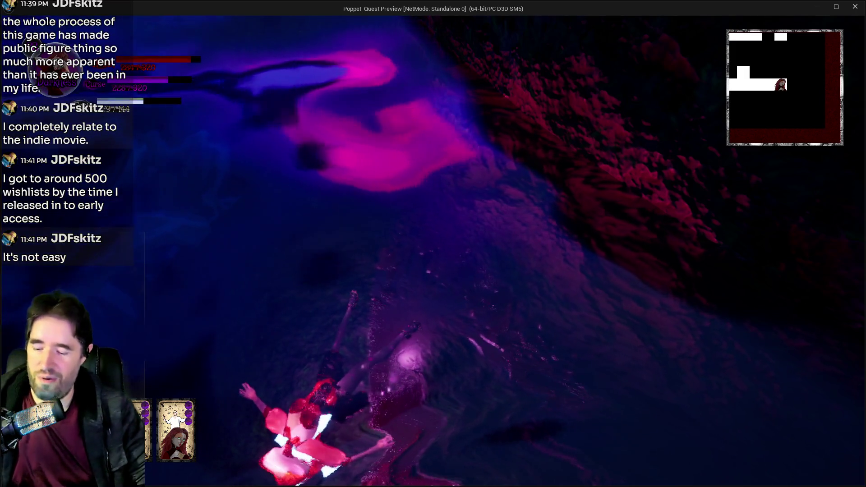
- Stop the play session and select and focus the wooden pathway mesh in the level
key("alt+Tab")
key("Escape")
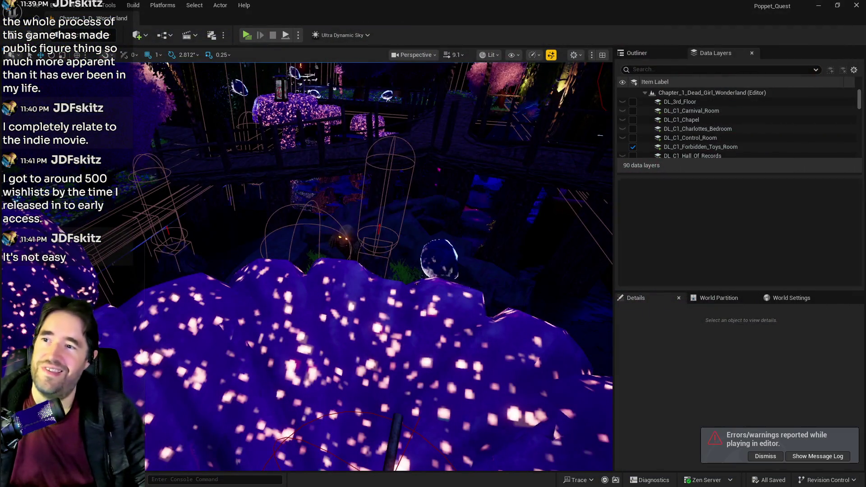
left_click_drag(155, 251, 347, 145)
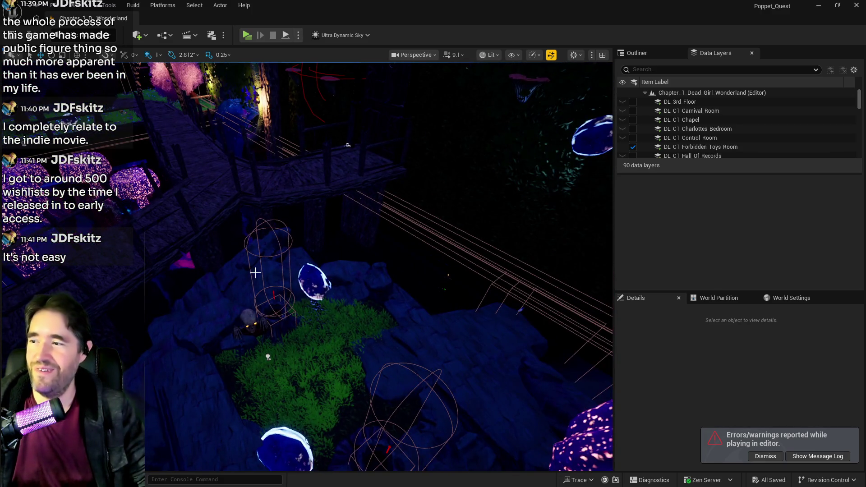
left_click(347, 144)
key("f")
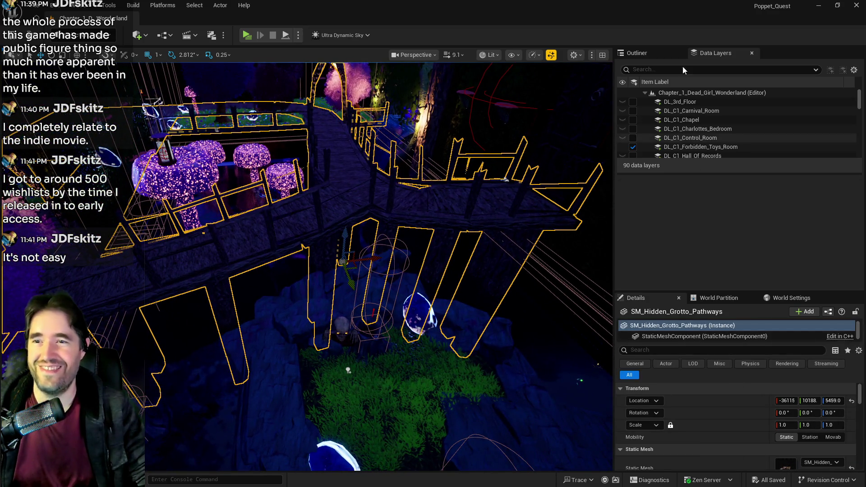
- Browse to the pathway actor's source asset from the Outliner
left_click(637, 53)
right_click(715, 224)
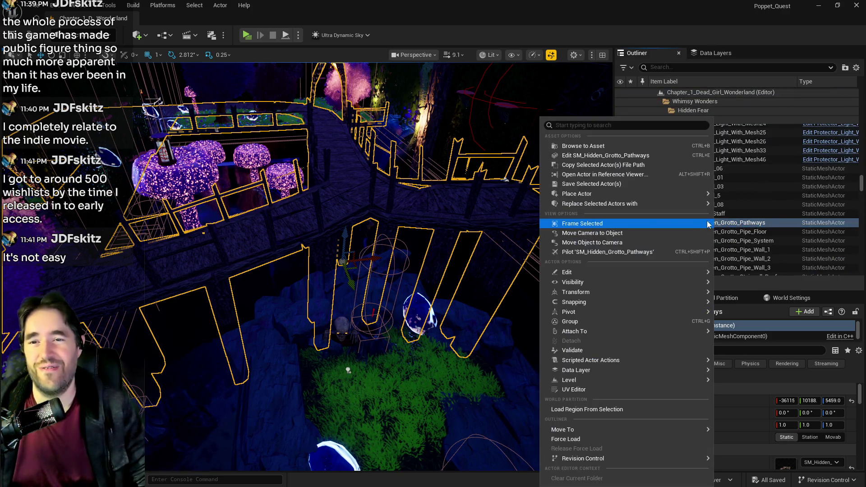
mouse_move(577, 289)
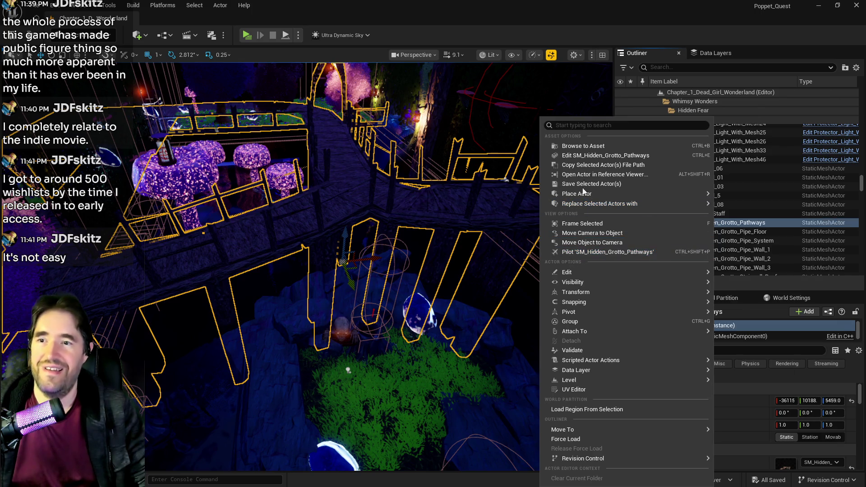
left_click(583, 145)
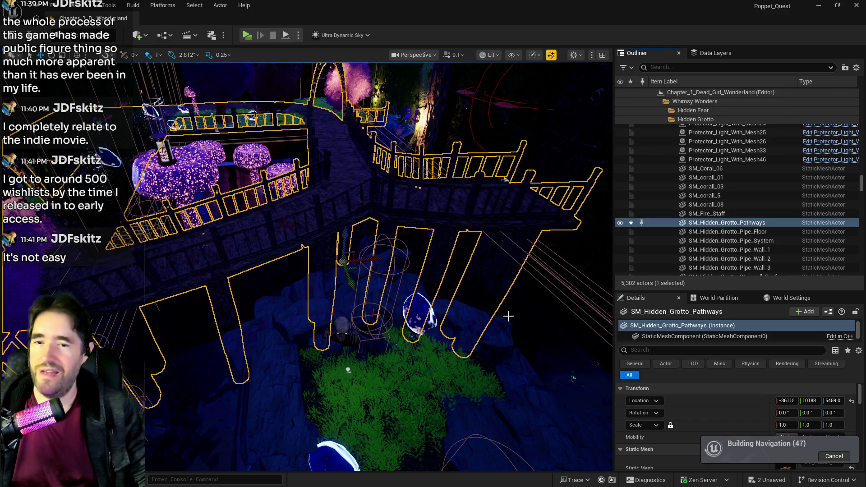
- Filter folder A's assets by 's' in the Content Browser, then open Edit > Project Settings
key("ctrl+b")
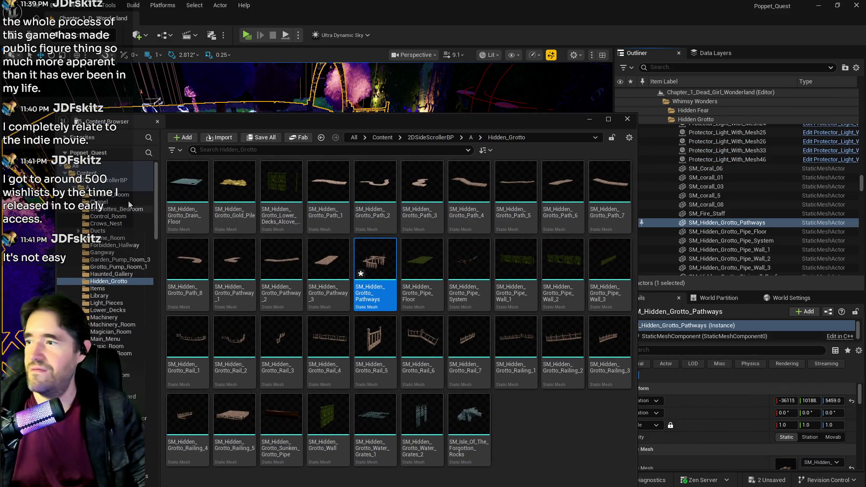
left_click(108, 188)
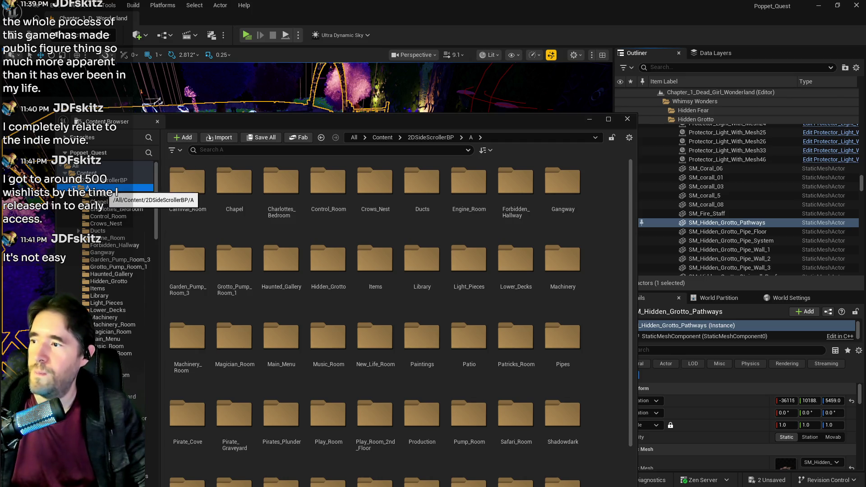
right_click(109, 189)
left_click(212, 149)
type("sta")
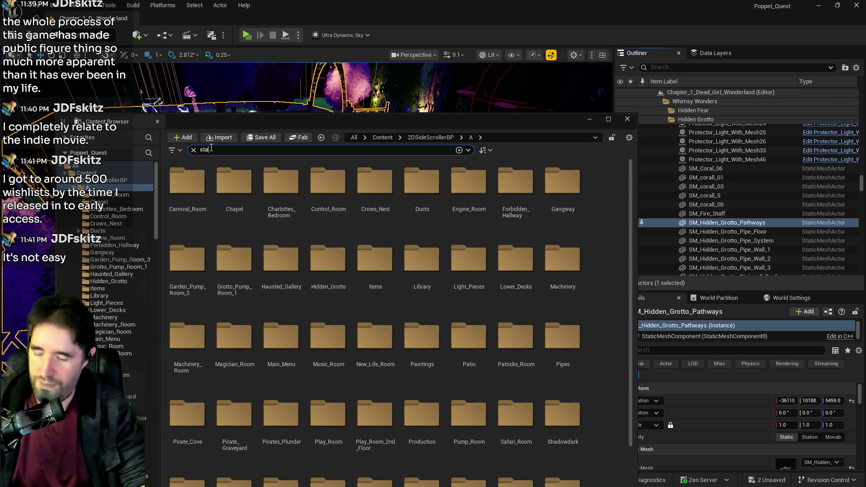
key("BackSpace")
key("BackSpace")
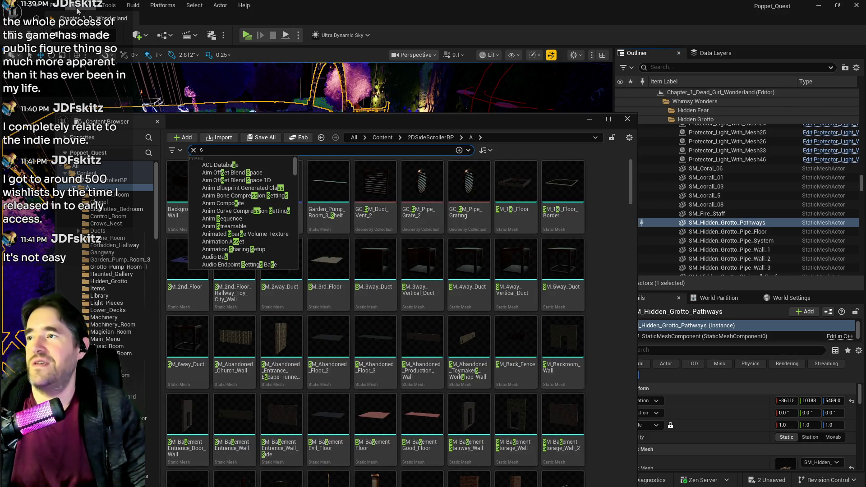
left_click(77, 11)
left_click(112, 145)
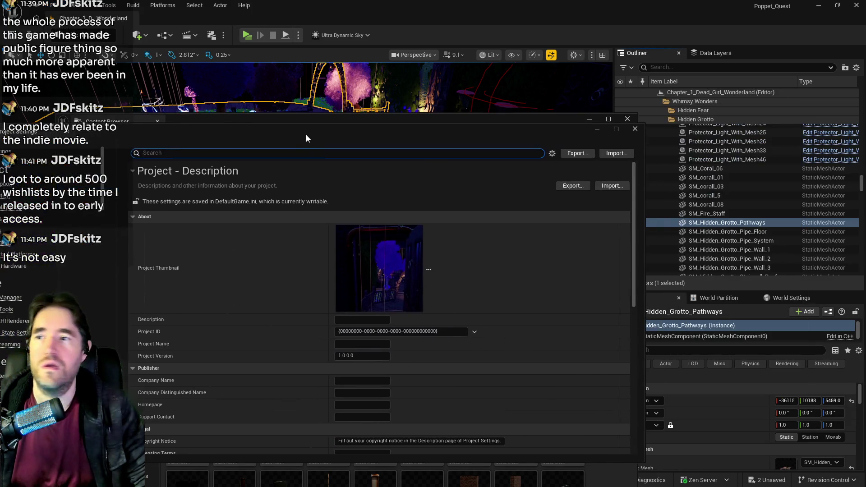
- Maximize Project Settings, search 'nanite' to review the Nanite settings, then close the window
double_click(305, 135)
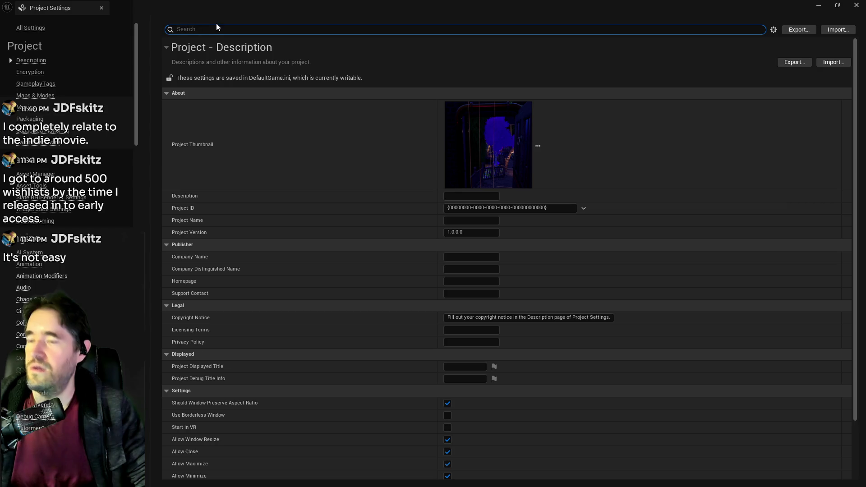
type("nanite")
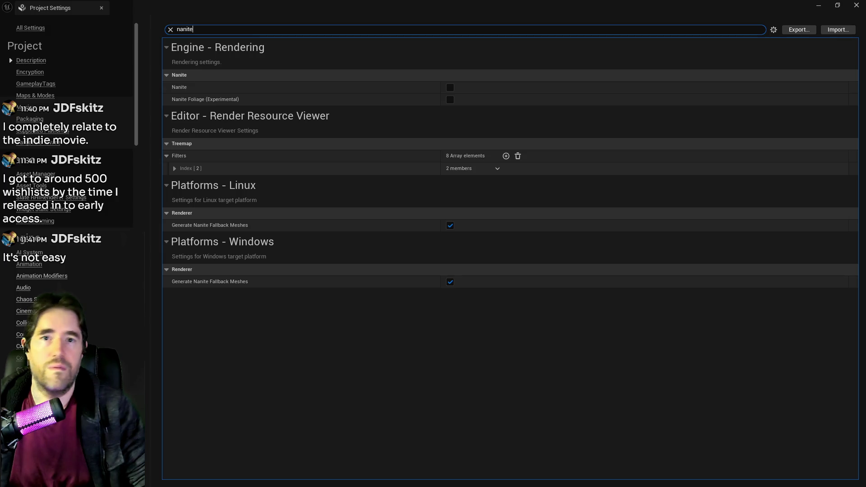
left_click(856, 5)
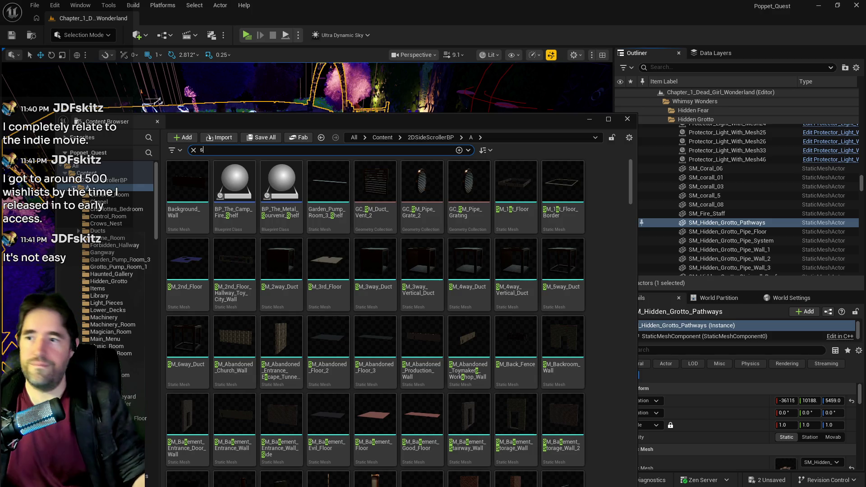
- Raise the Content Browser, reopen it with Ctrl+Space, and shift it left to uncover the Outliner
left_click_drag(502, 119, 502, 72)
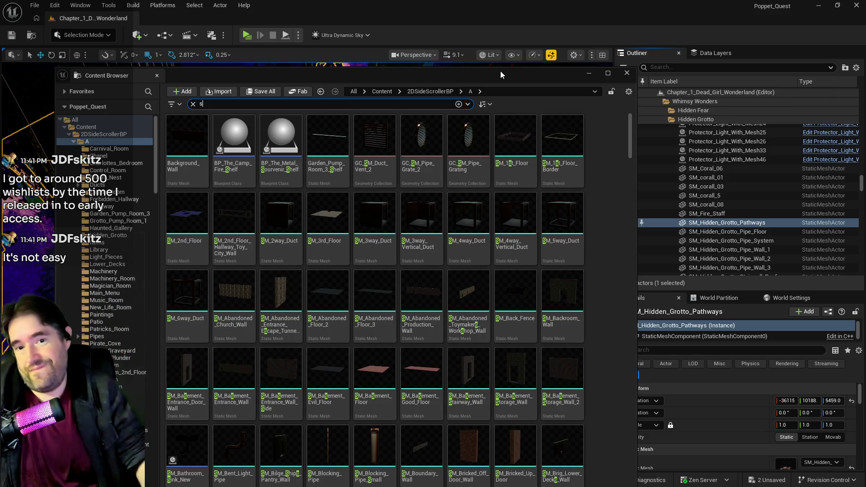
left_click(627, 73)
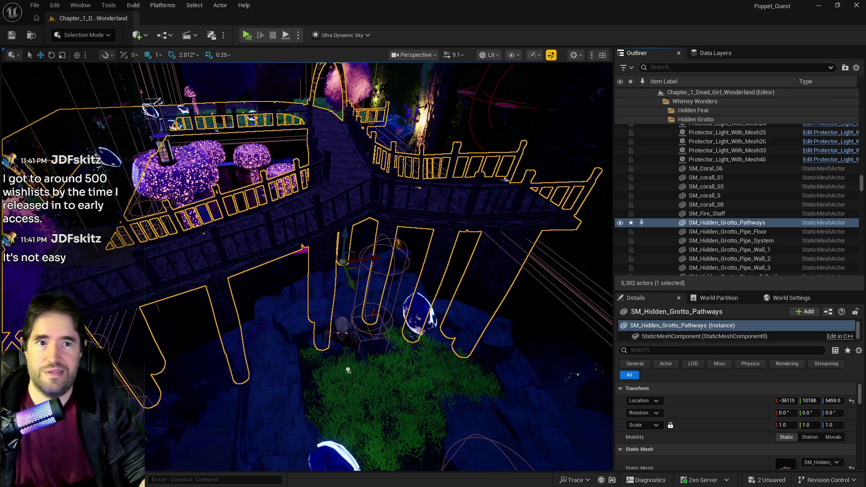
key("ctrl+space")
left_click_drag(562, 101, 450, 86)
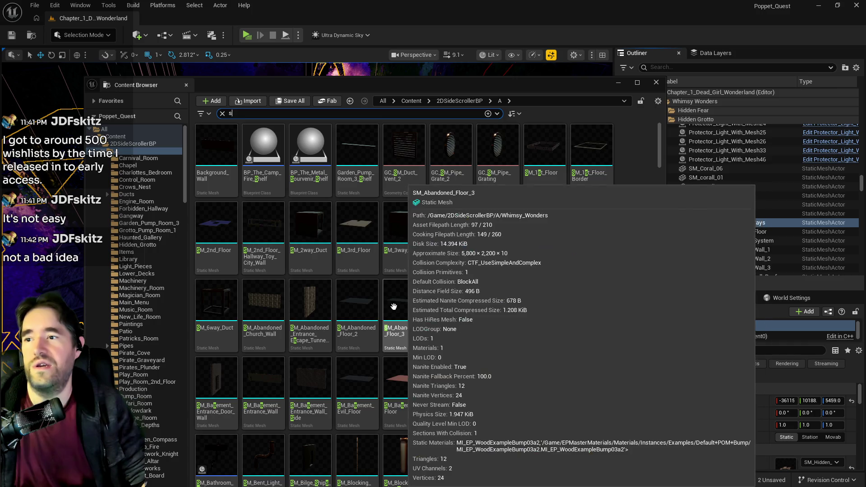
- Filter folder A by the Static Mesh type and clear the leftover search text
type("tatic mes")
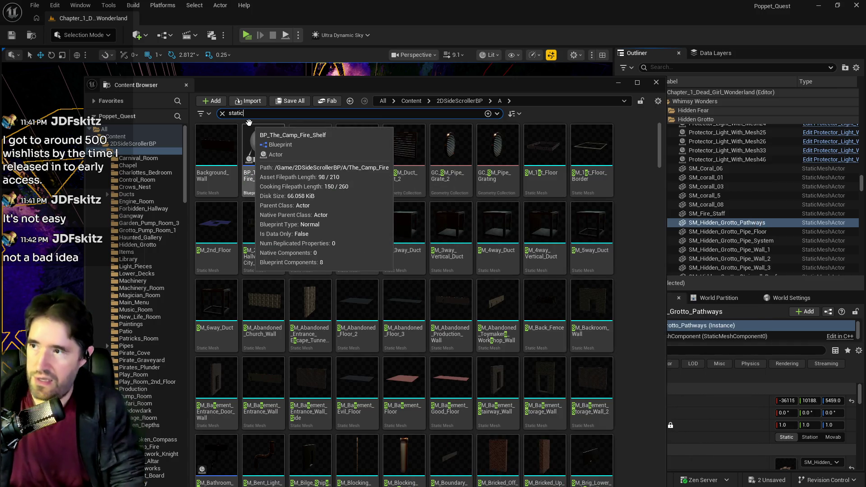
key("Down")
key("Down")
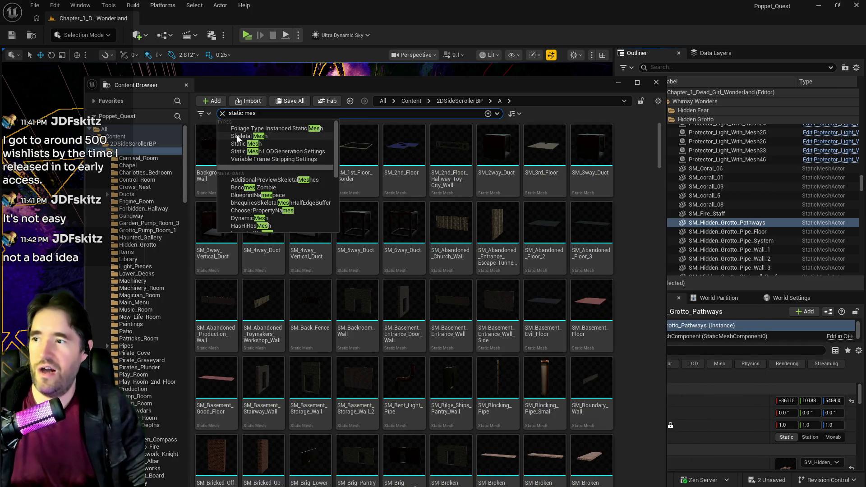
key("Return")
left_click_drag(244, 113, 221, 118)
key("BackSpace")
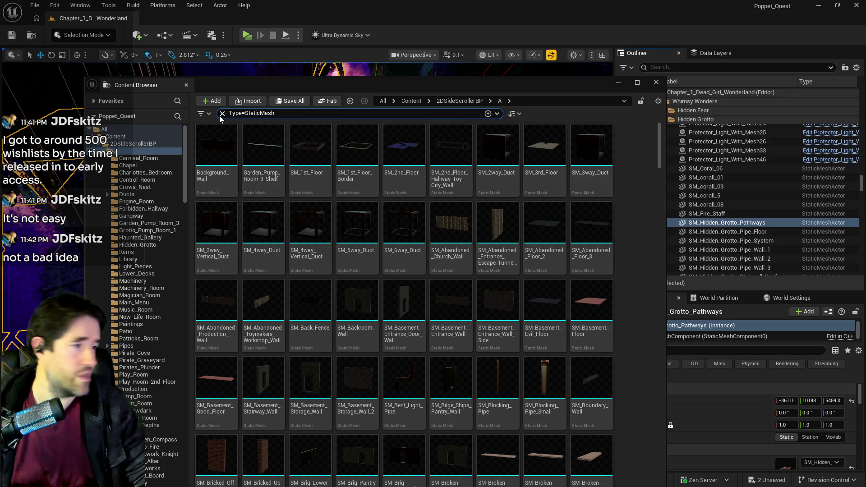
- Select every static mesh listed in folder A
mouse_move(369, 148)
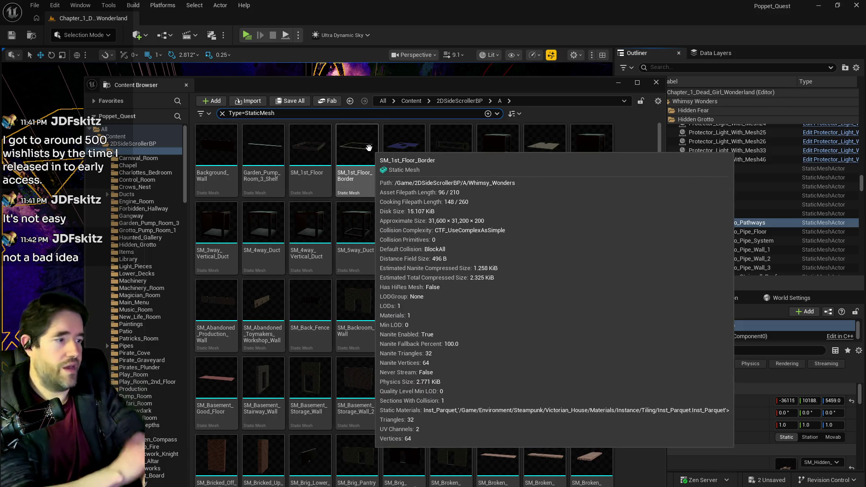
left_click(231, 162)
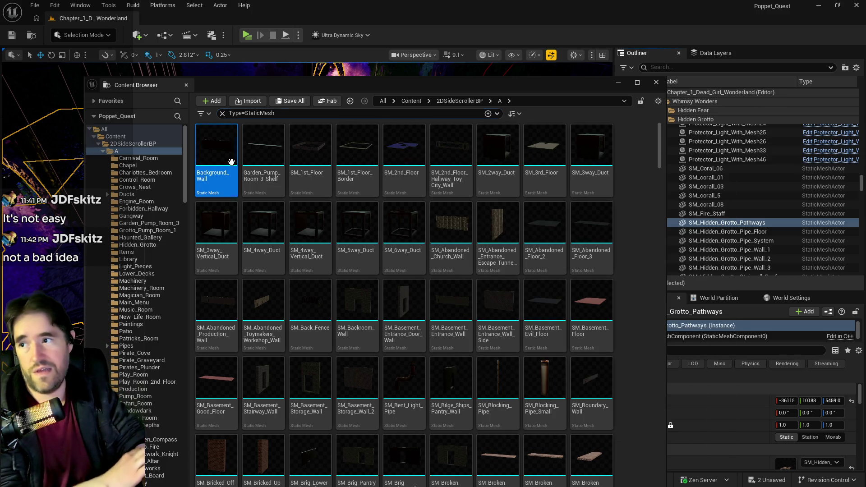
mouse_move(314, 204)
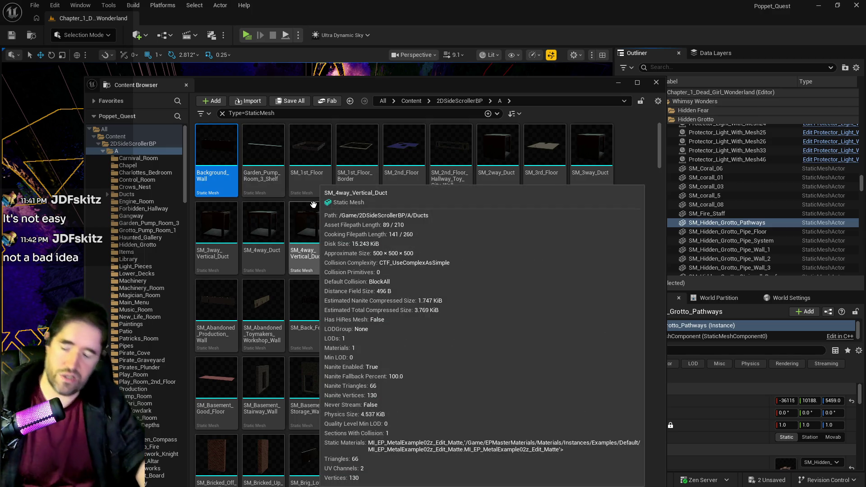
key("ctrl+a")
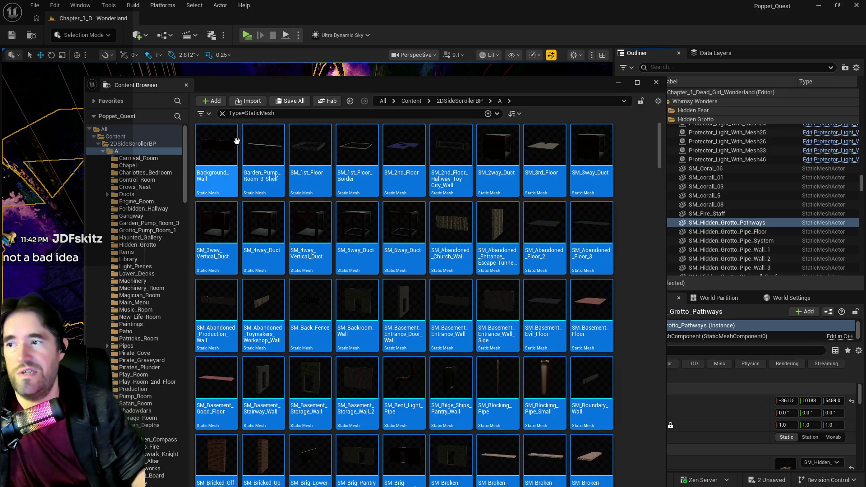
- Disable Nanite on all 571 selected meshes in folder A
right_click(228, 140)
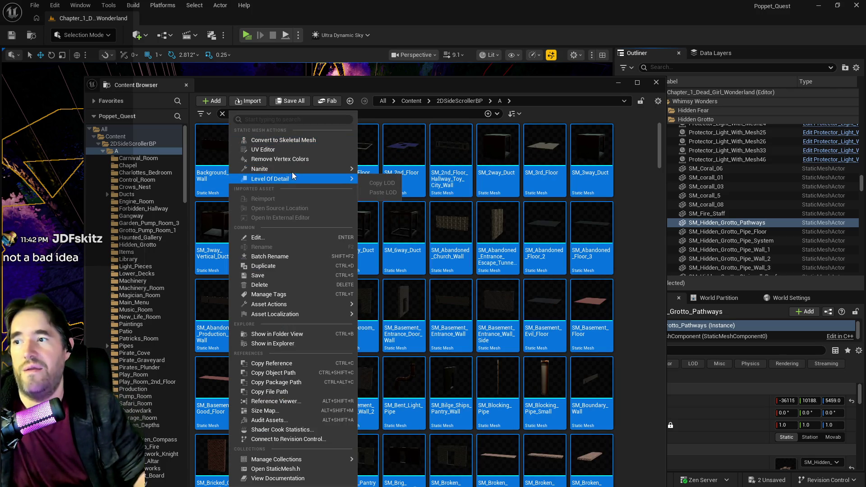
mouse_move(296, 169)
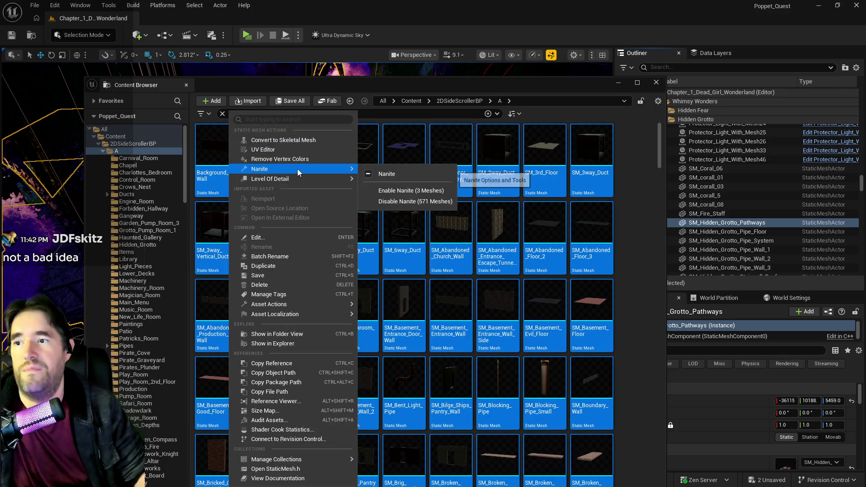
left_click(393, 202)
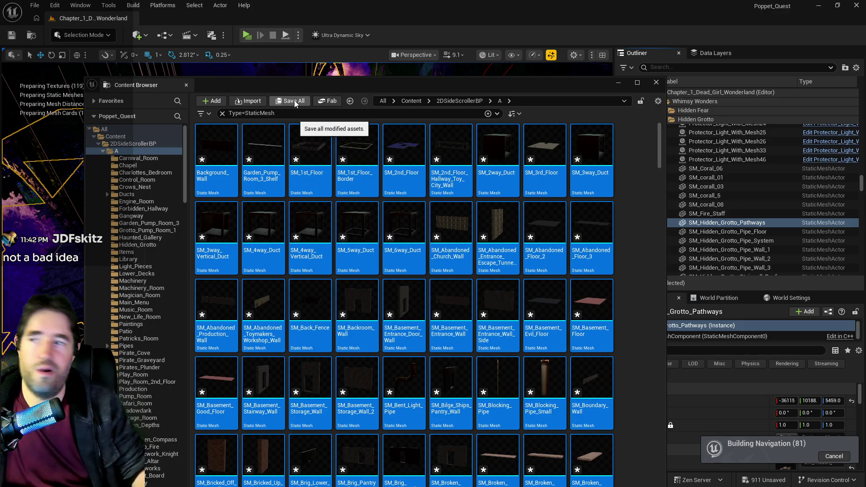
- Save the modified folder A meshes through Save All and Save Selected
left_click(294, 100)
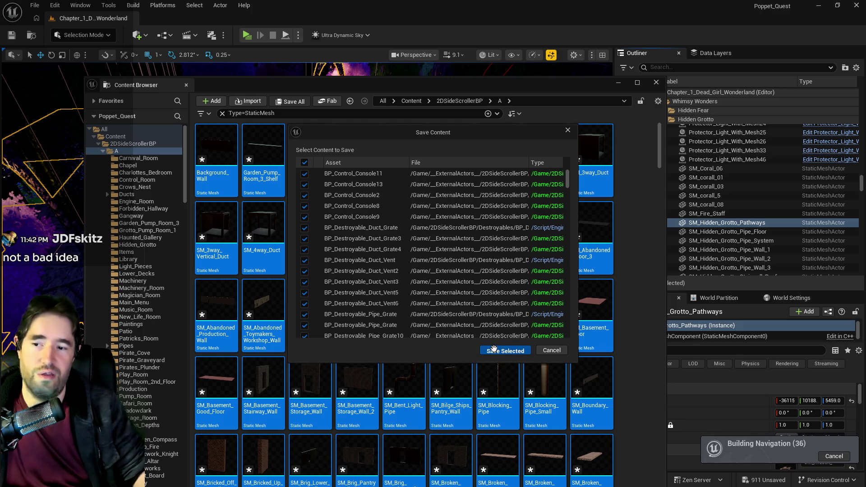
left_click(504, 351)
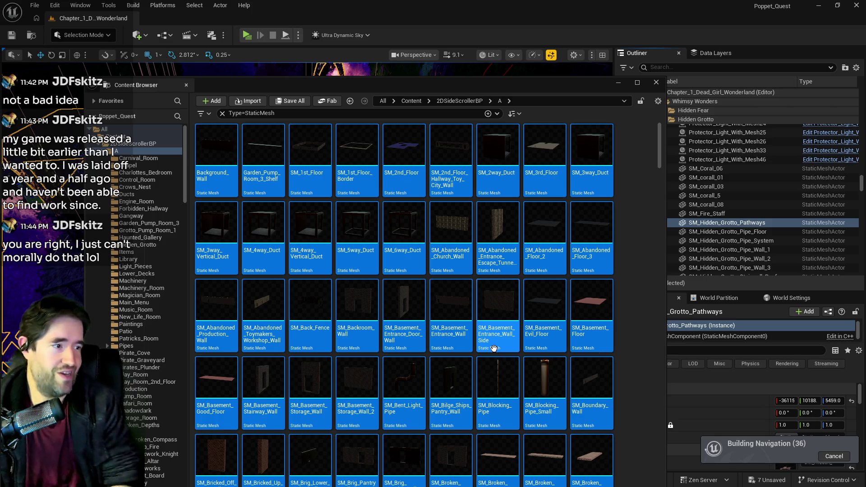
mouse_move(493, 348)
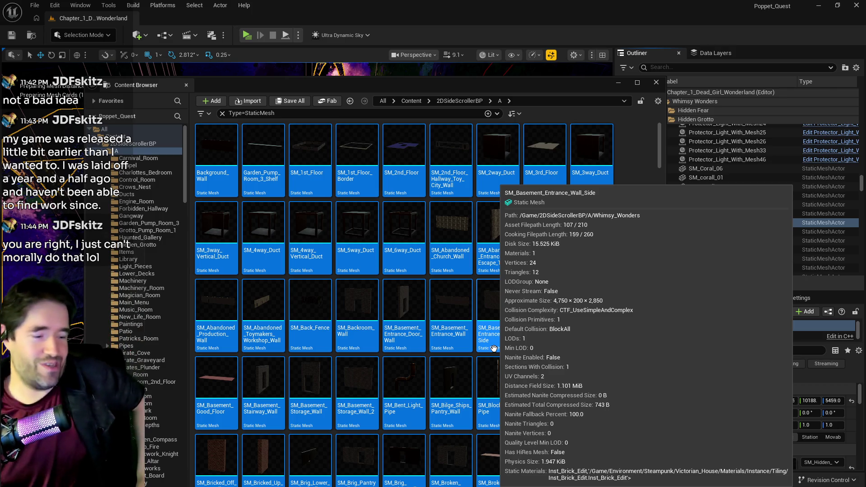
- Confirm the 2DSideScrollerBP folder's 970 meshes already have Nanite off, with none to disable
left_click(109, 153)
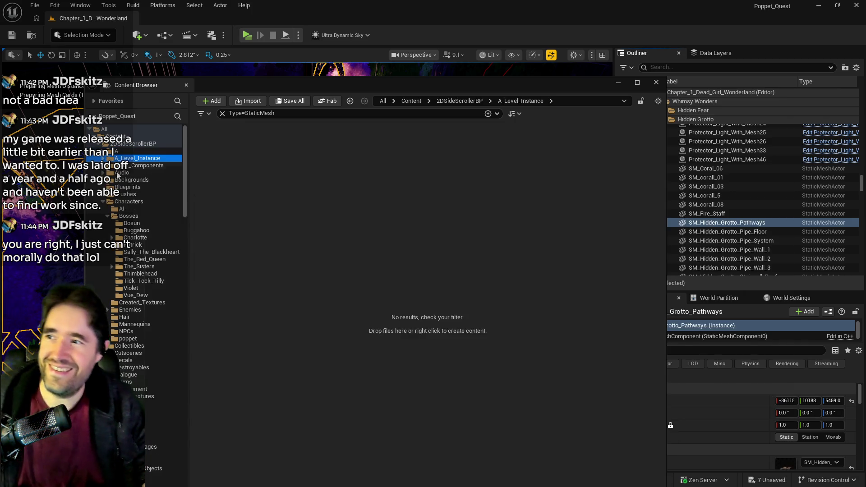
left_click(120, 144)
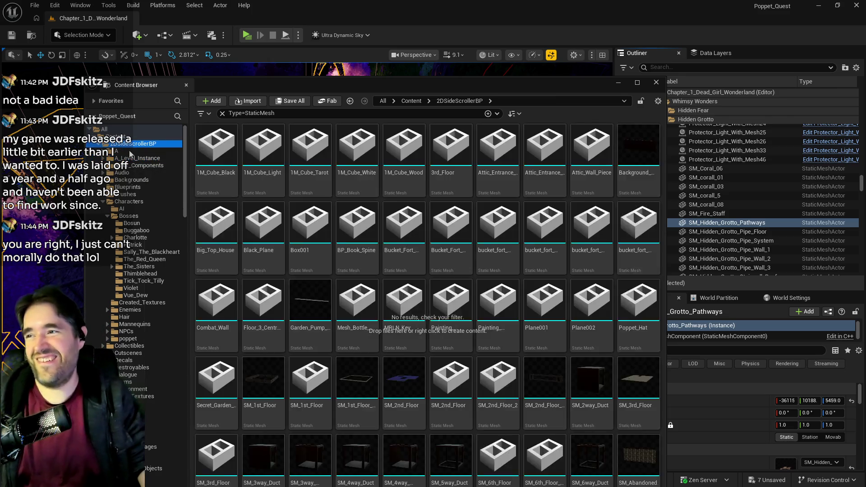
key("ctrl+a")
right_click(217, 166)
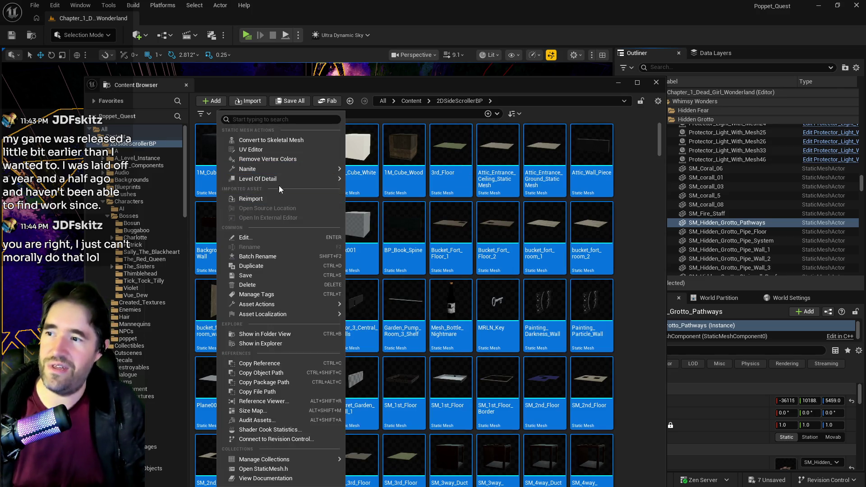
mouse_move(302, 169)
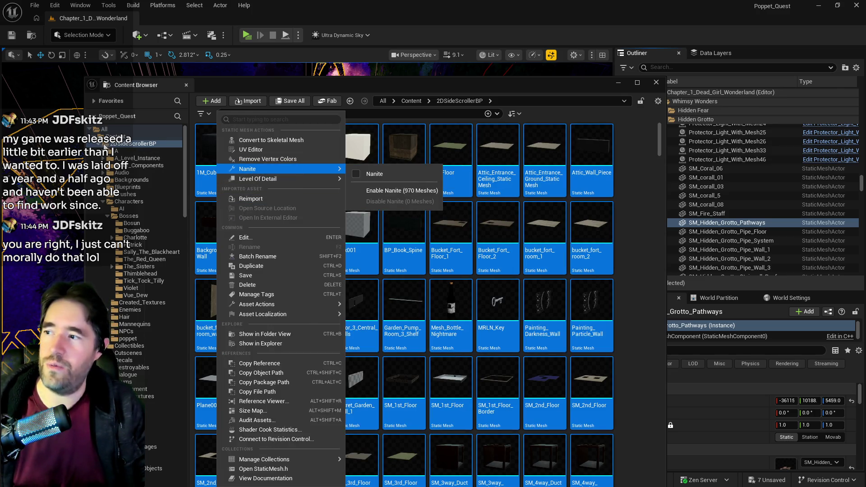
key("Escape")
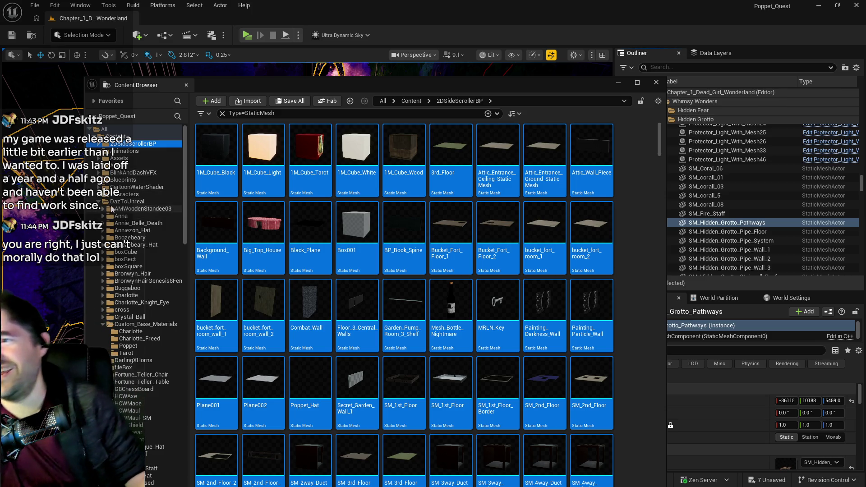
- Show the Characters folder's static meshes
left_click(115, 187)
left_click(114, 195)
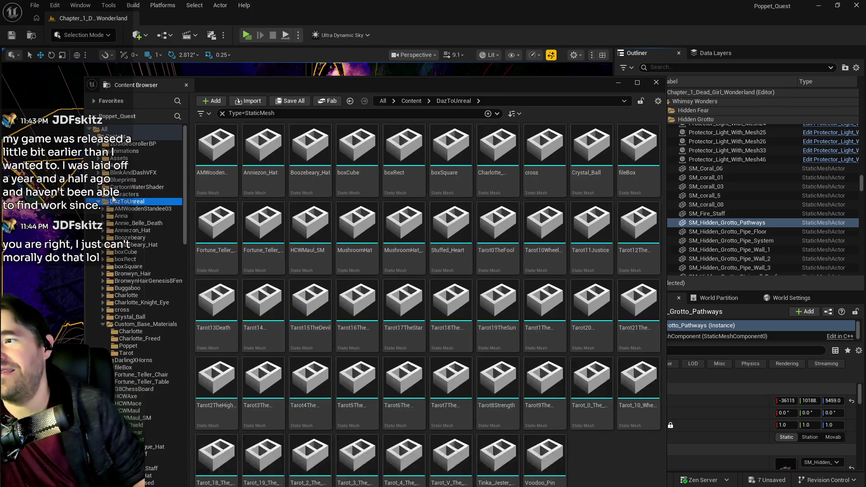
scroll(144, 270, "down", 10)
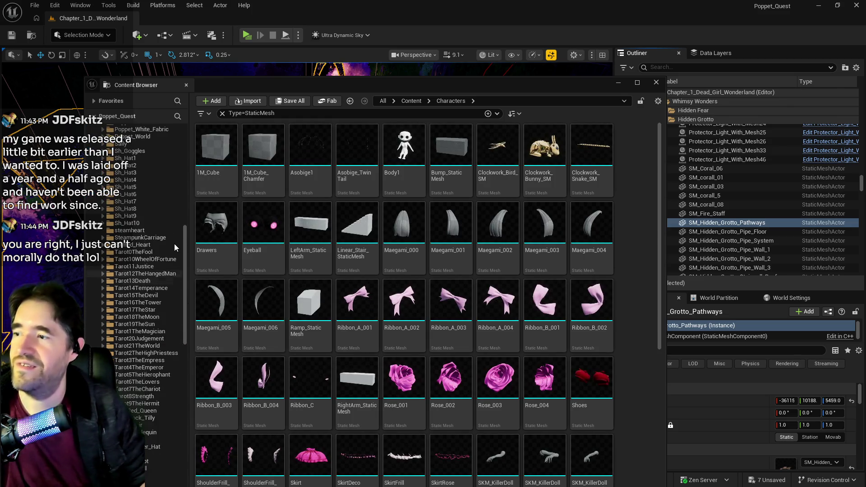
- Select all meshes in the Characters folder and disable Nanite on the 77 of them
left_click_drag(184, 245, 201, 141)
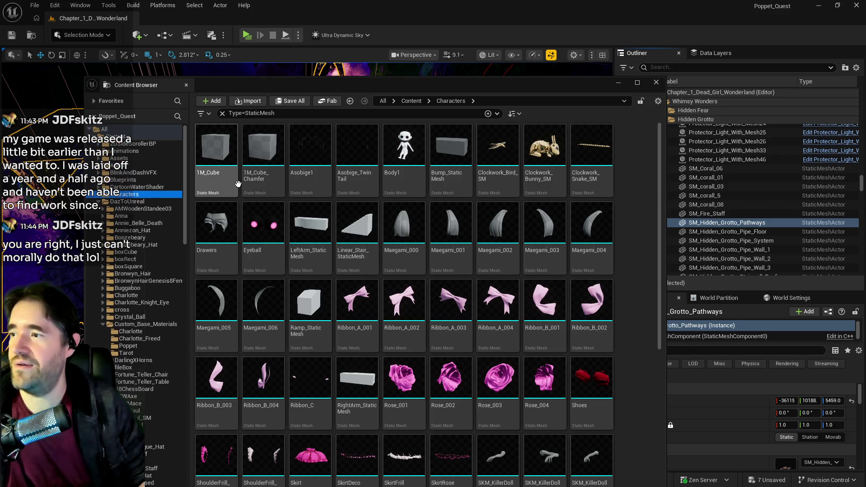
left_click(236, 208)
key("ctrl+a")
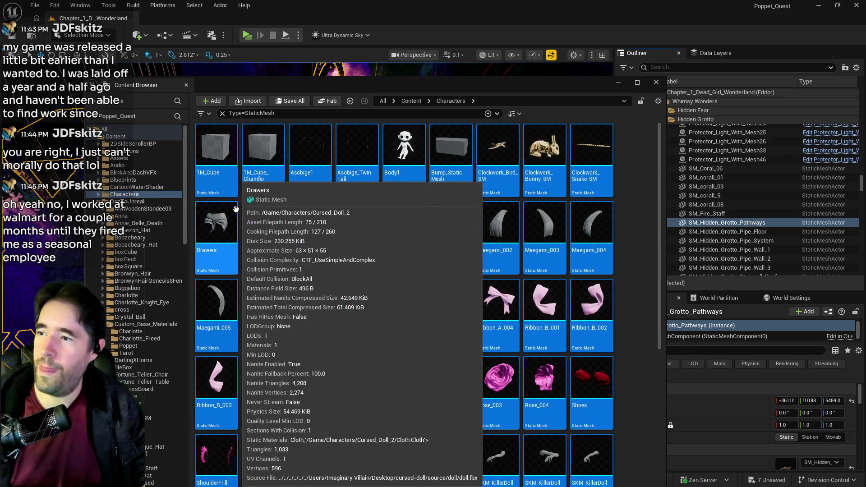
right_click(236, 209)
mouse_move(299, 171)
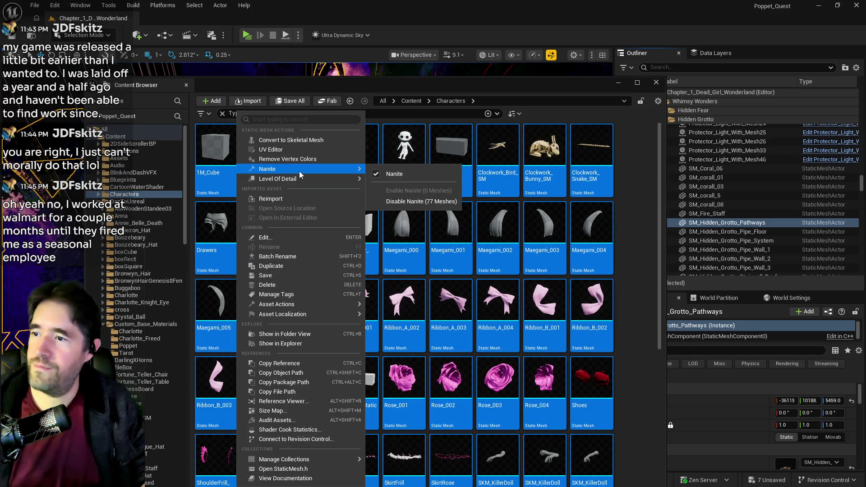
left_click(396, 201)
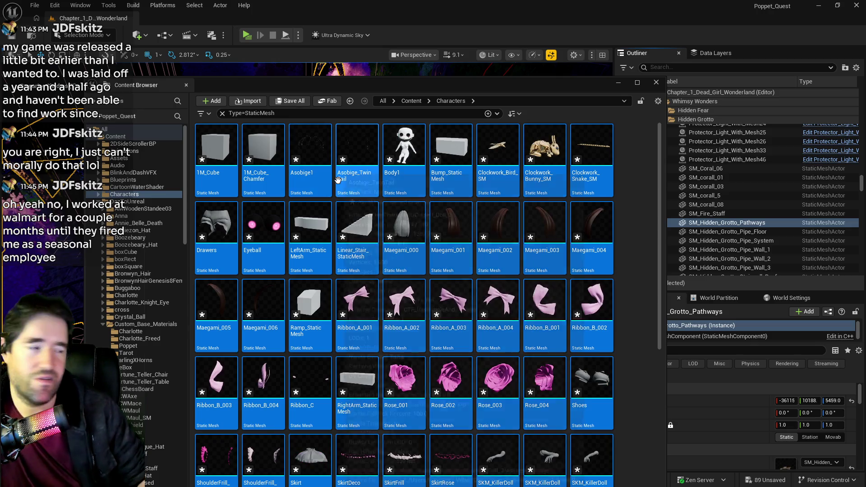
- Save the modified Characters meshes through Save All and Save Selected
mouse_move(338, 181)
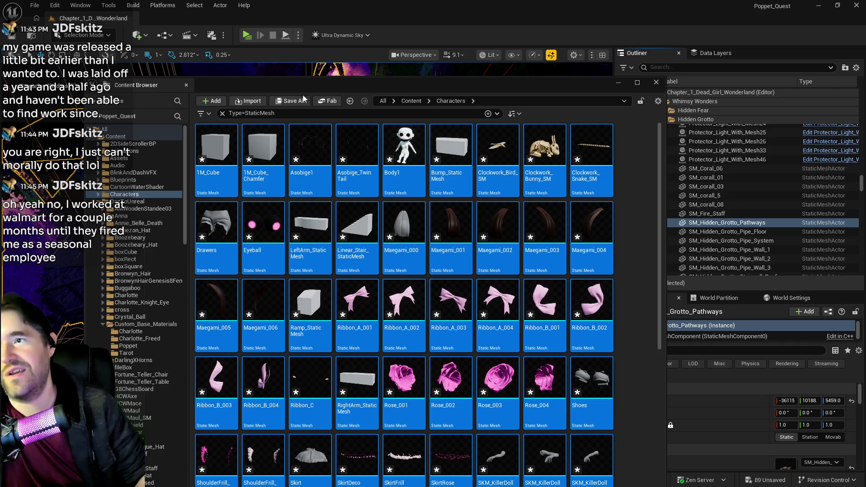
left_click(293, 101)
left_click(521, 350)
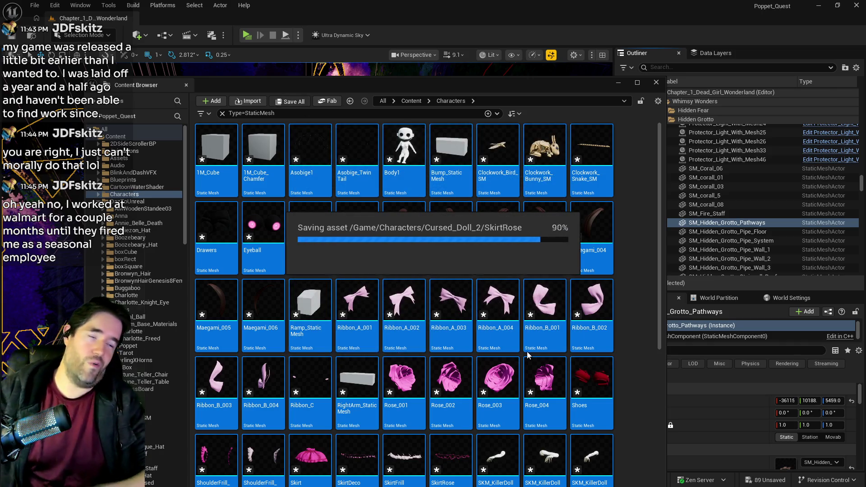
mouse_move(527, 350)
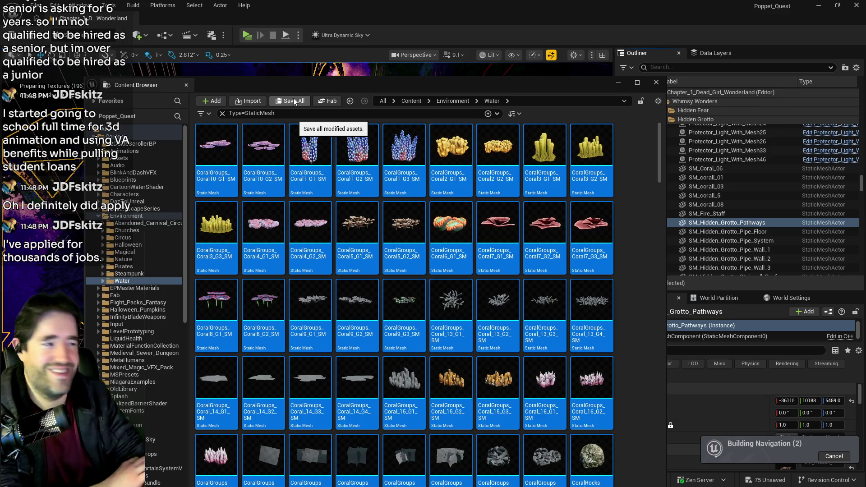
- Disable Nanite on all Steampunk folder meshes, then save the modified assets
left_click(135, 274)
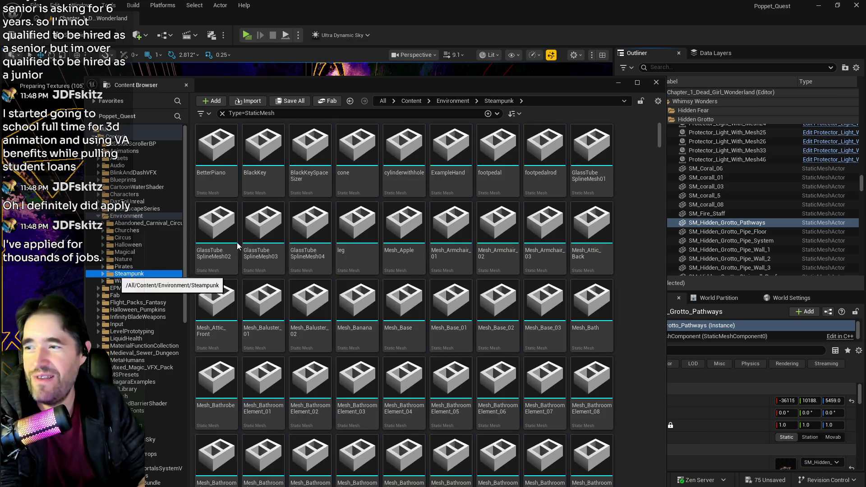
left_click(217, 155)
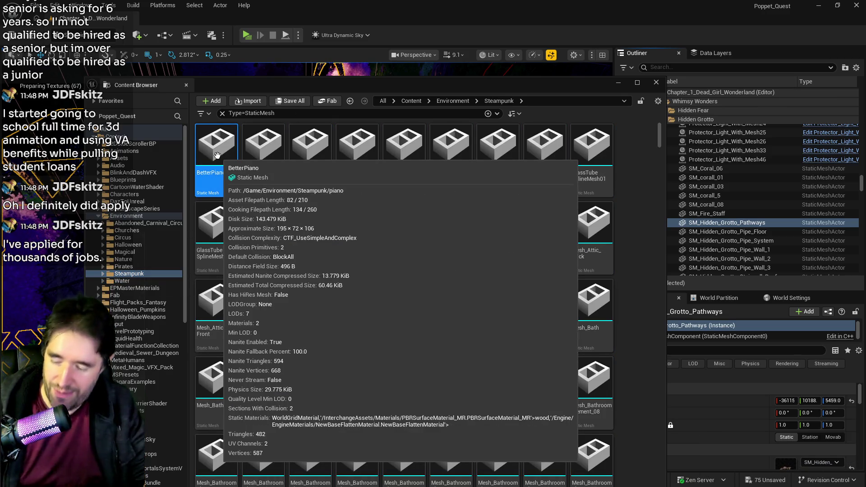
key("ctrl+a")
right_click(217, 155)
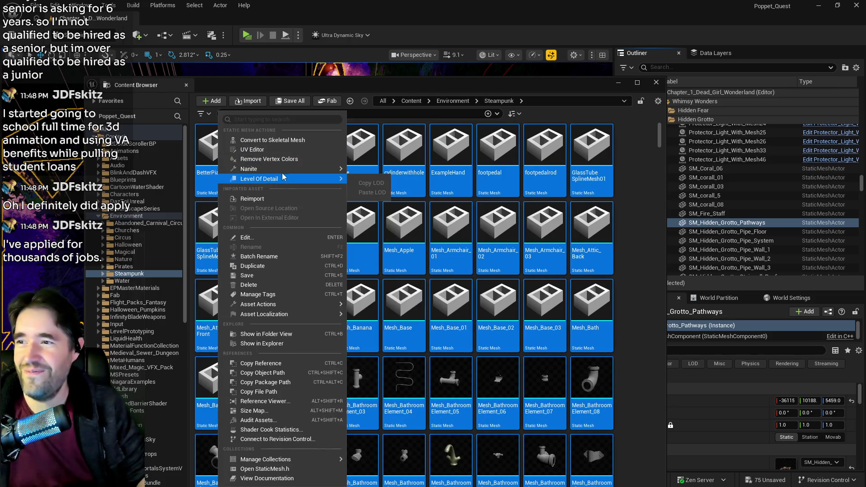
mouse_move(284, 170)
left_click(388, 199)
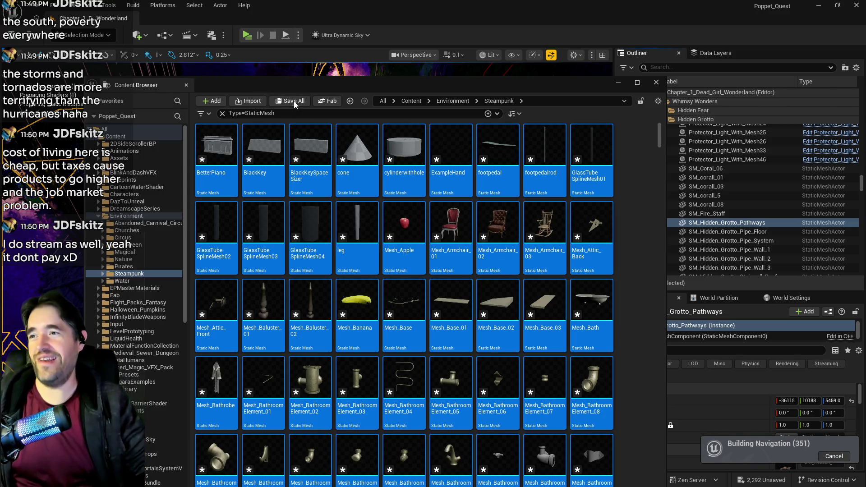
left_click(294, 101)
left_click(520, 349)
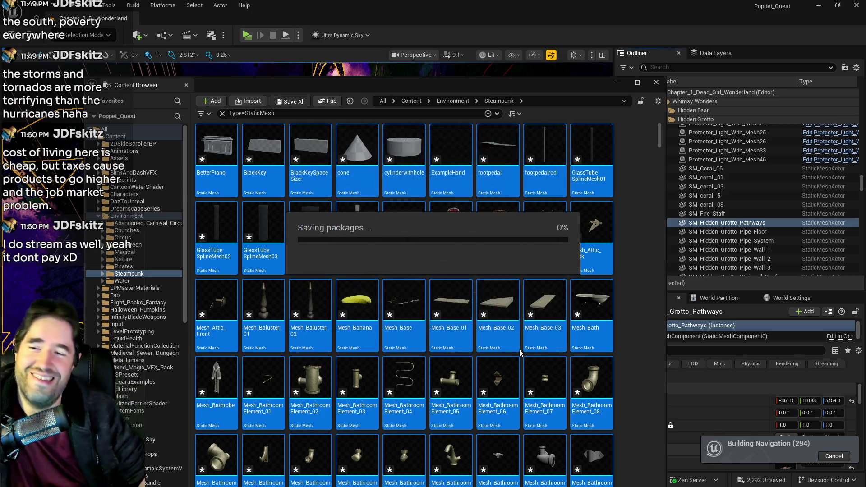
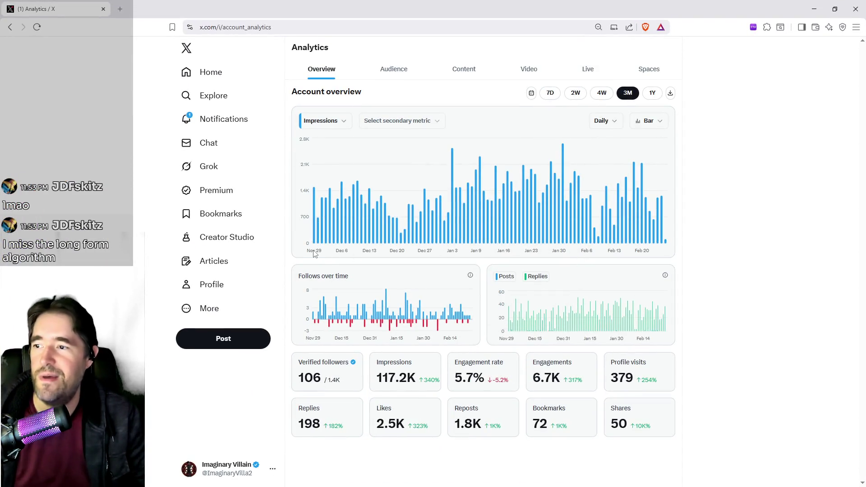
- Leave the X Analytics Impressions chart and switch virtual desktops back to the Unreal Editor
mouse_move(617, 238)
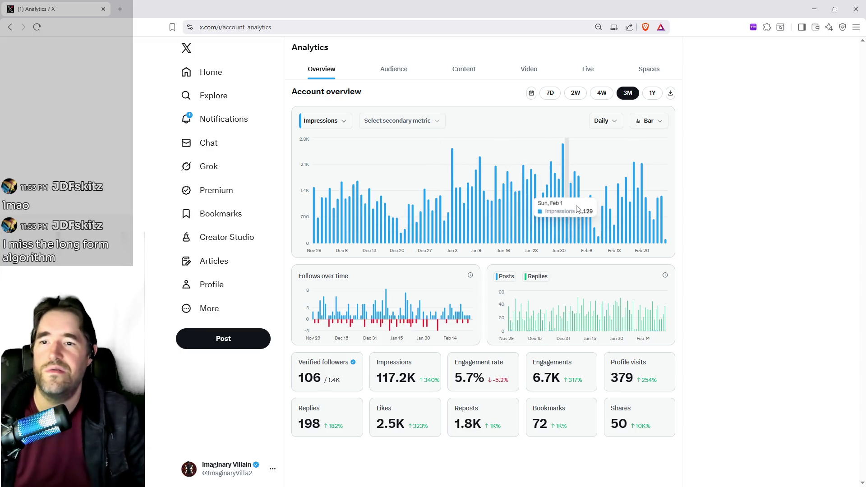
mouse_move(646, 196)
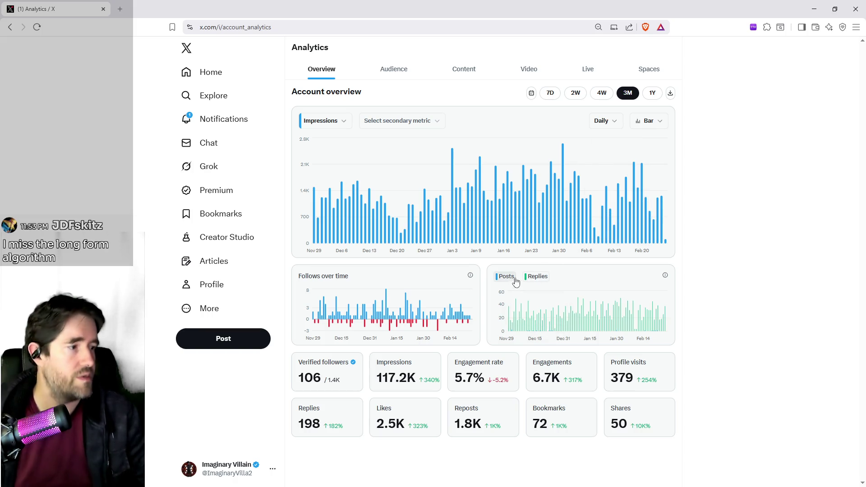
mouse_move(504, 240)
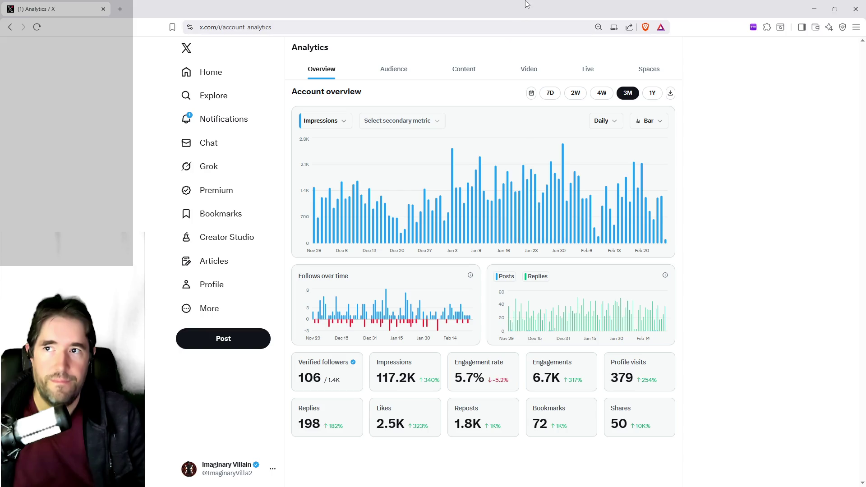
key("ctrl+super+Left")
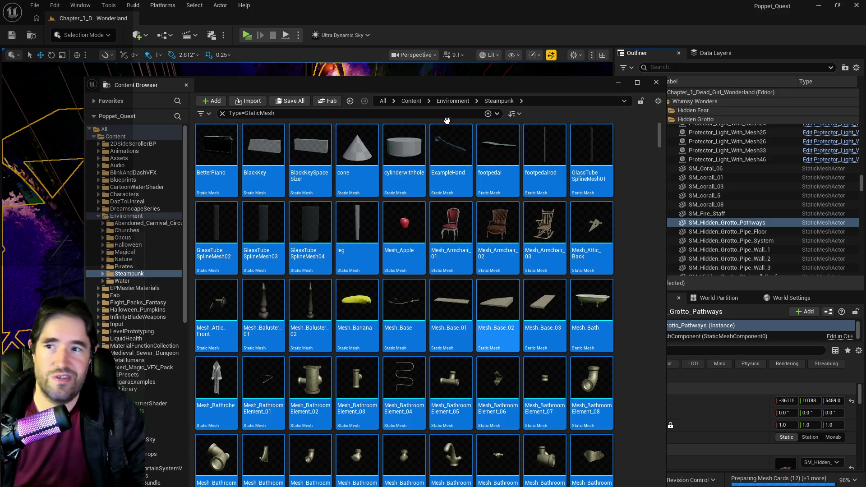
- Open the Environment > Pirates folder, select all its static meshes and disable Nanite on them
mouse_move(450, 85)
left_mouse_down()
mouse_move(540, 86)
mouse_move(516, 67)
left_mouse_up()
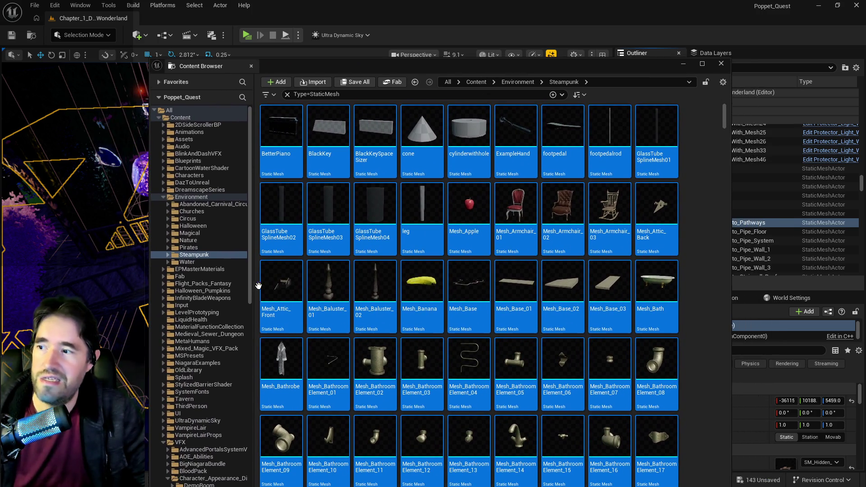
left_click(188, 247)
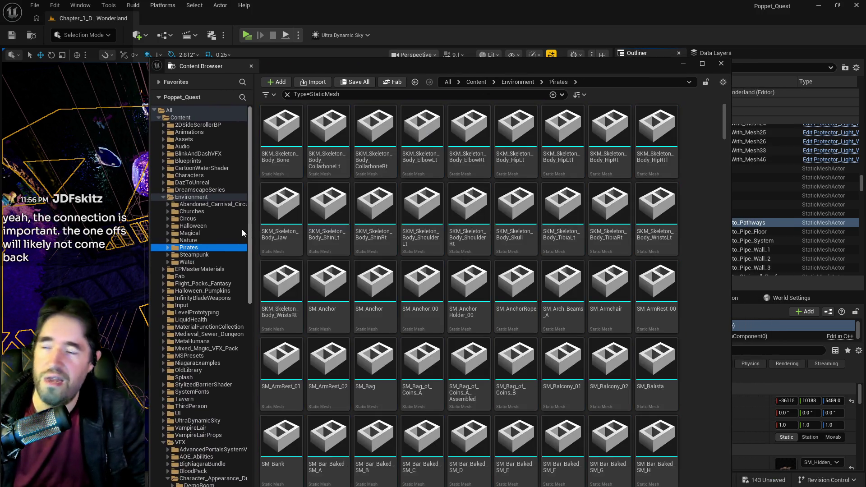
left_click(286, 157)
key("ctrl+a")
right_click(287, 158)
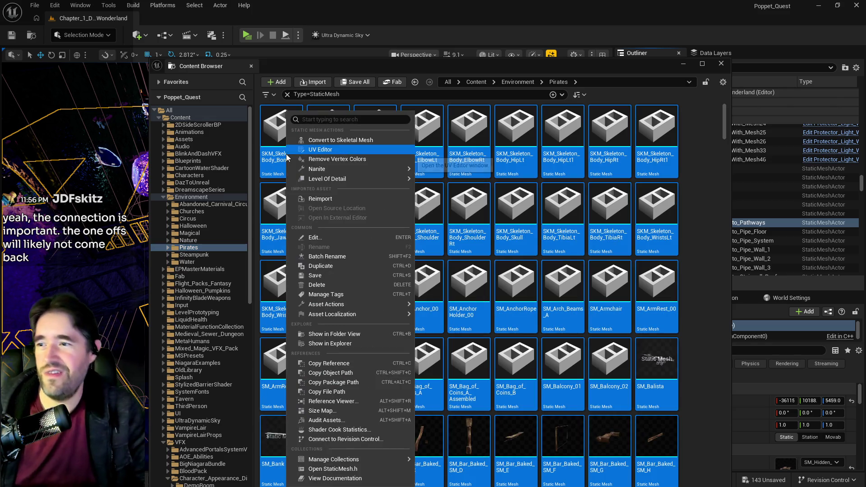
mouse_move(343, 168)
left_click(448, 196)
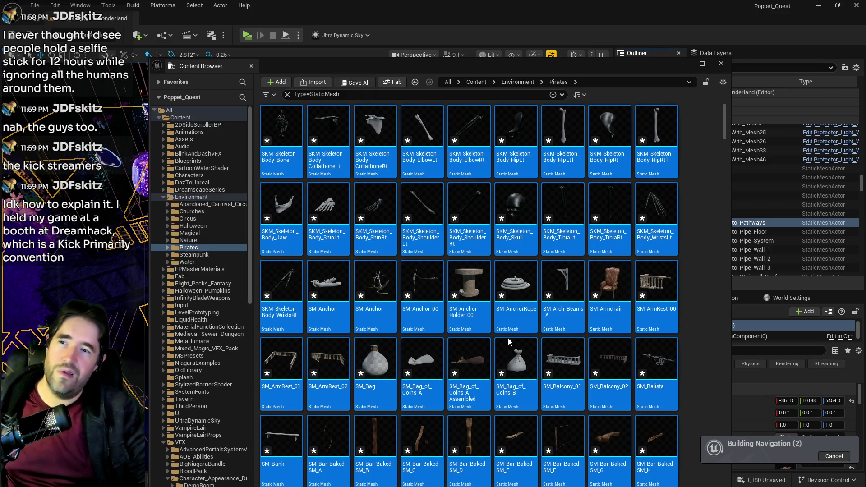
- Once the rebuild finishes, Save All to store the modified Pirates meshes
key("ctrl+shift+s")
- Confirm the Save Content dialog to write the modified Pirates meshes to disk
left_click(506, 350)
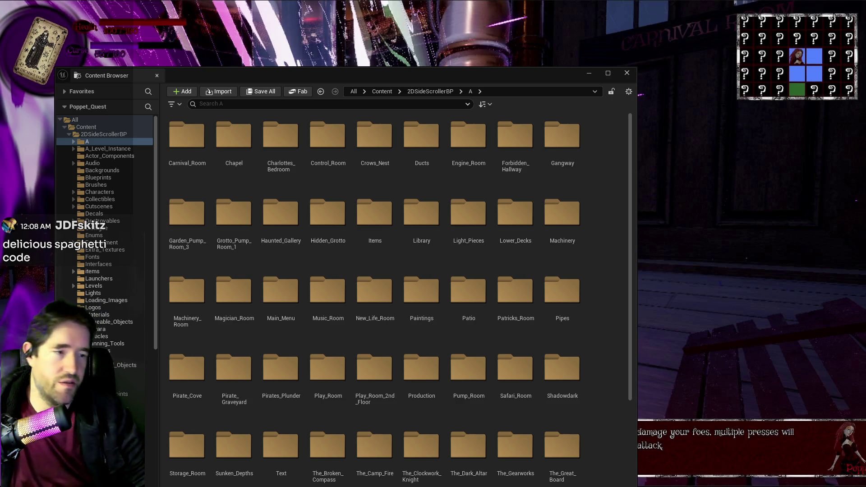
- Close the floating content browser and open the recent level Chapter_1_Dead_Girl_Wonderland
double_click(286, 14)
left_click(552, 69)
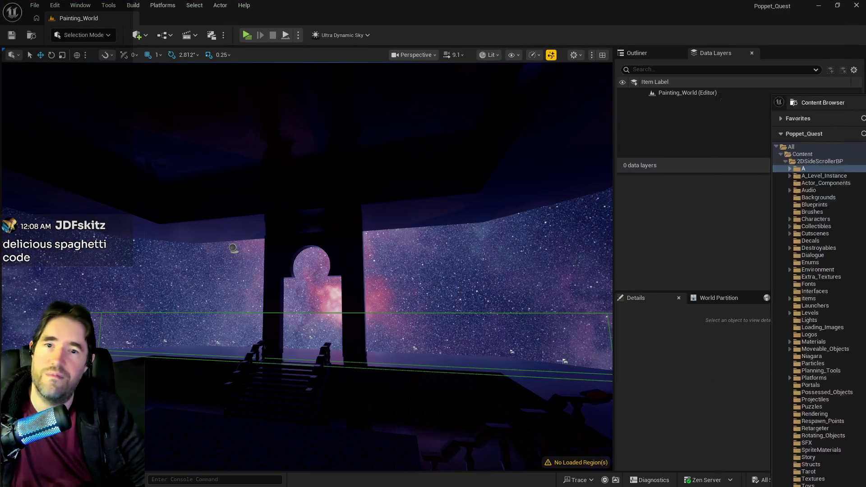
left_click(35, 5)
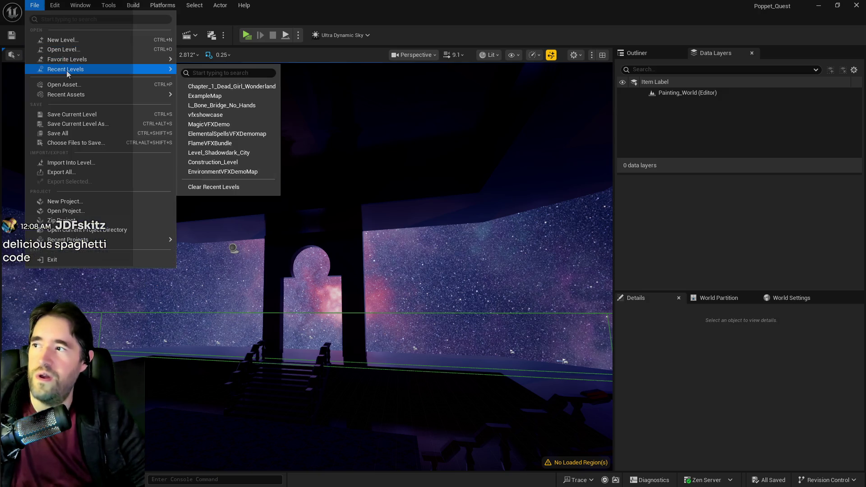
mouse_move(148, 70)
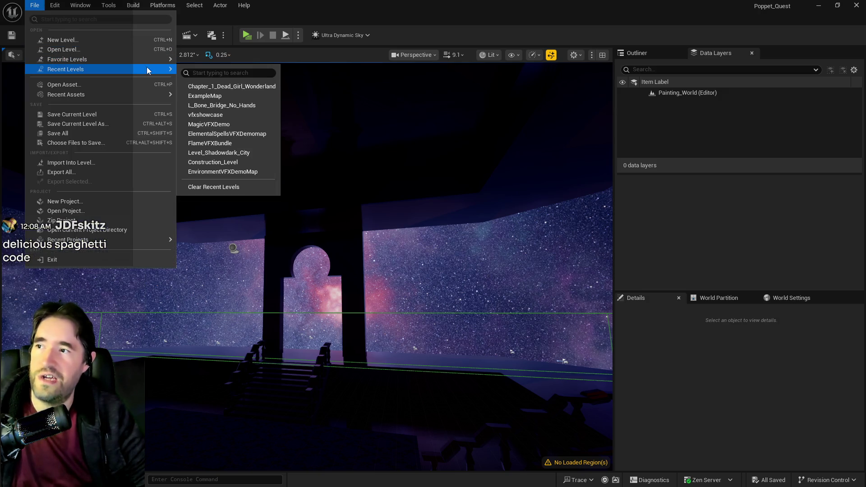
left_click(226, 86)
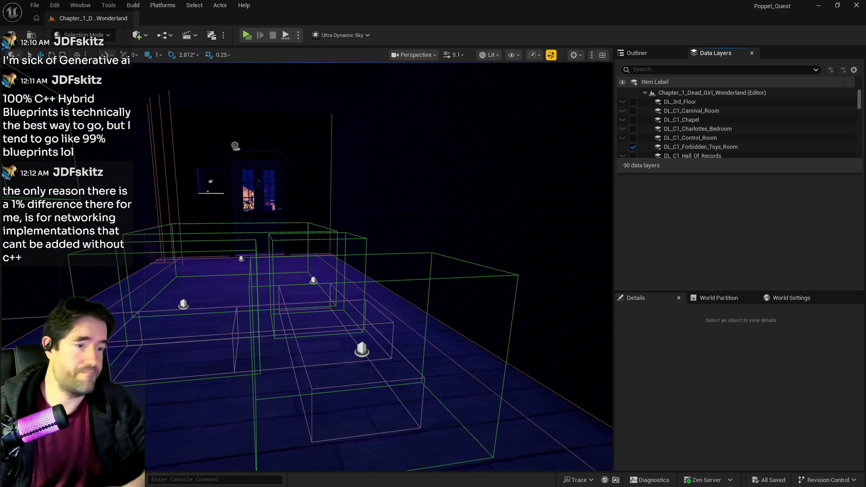
key("ctrl+space")
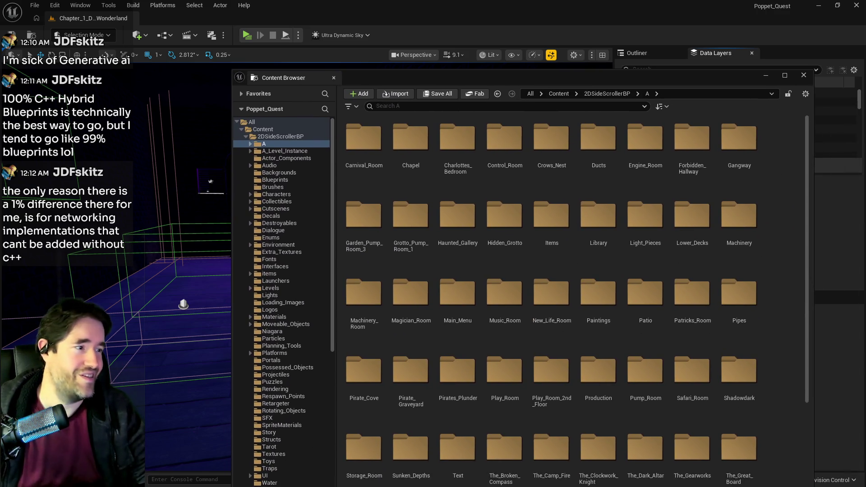
key("ctrl+space")
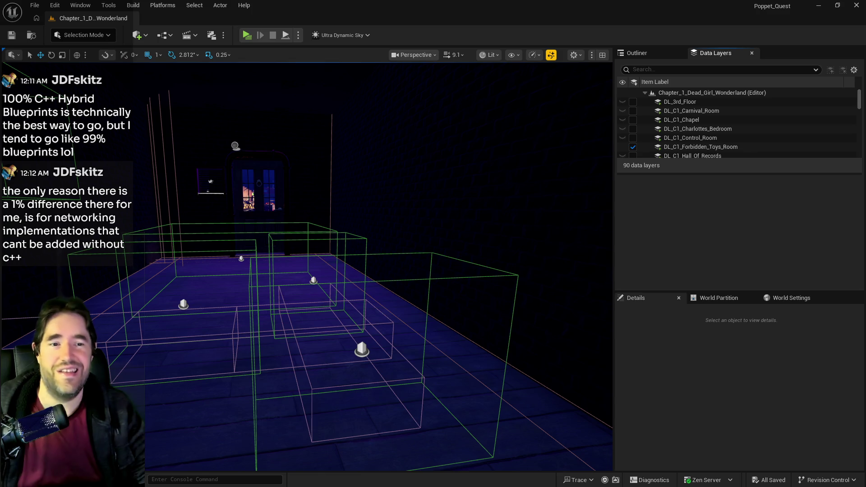
key("w")
key("s")
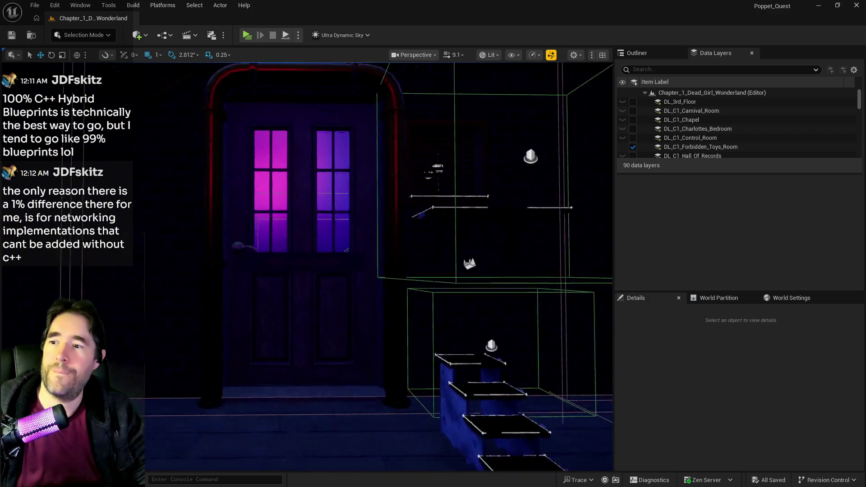
key("s")
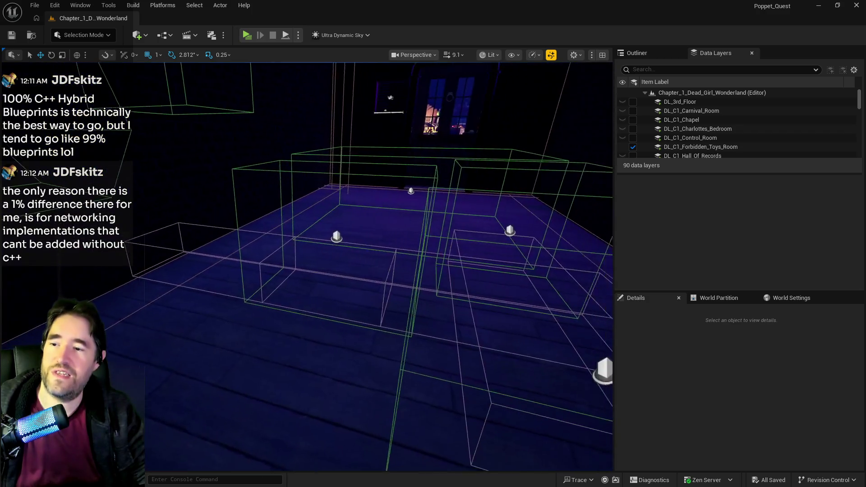
key("s")
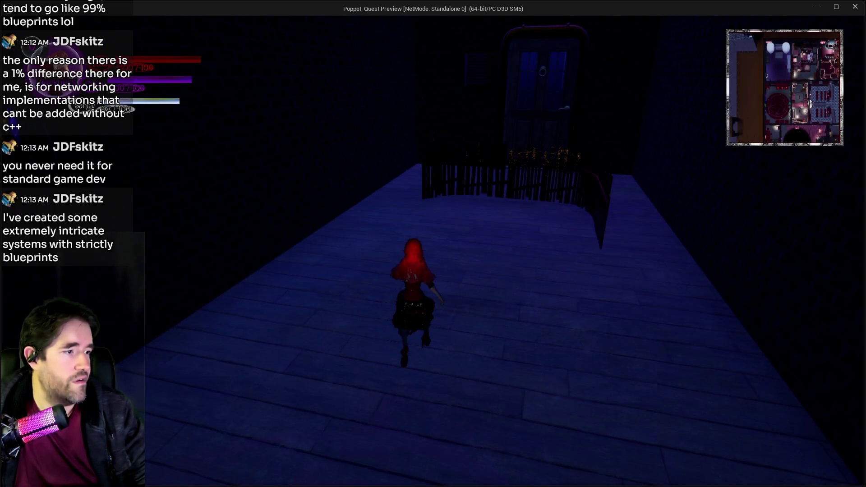
- Walk the character back toward the camera, then forward into the polka-dot corridor
key("s")
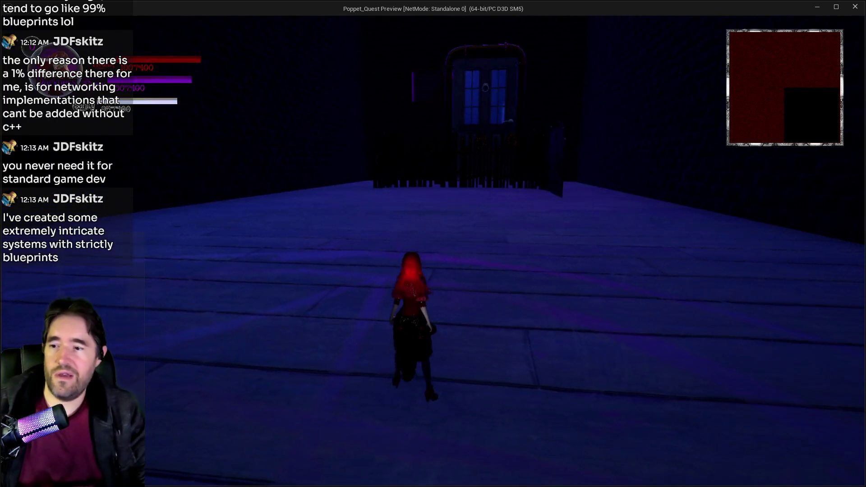
key("w")
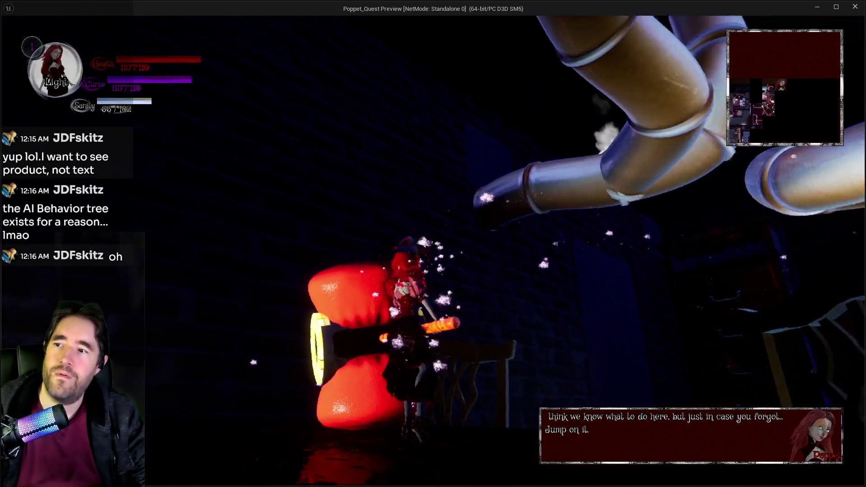
- Exit the standalone game preview with Esc to return to the level editor
key("Escape")
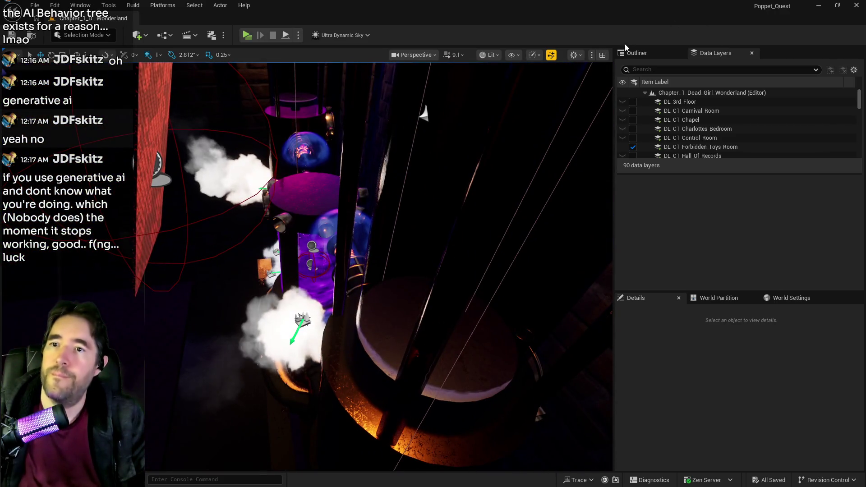
- Show the level's actor list and lower the viewport camera speed to 3.9
left_click(632, 53)
left_click(455, 55)
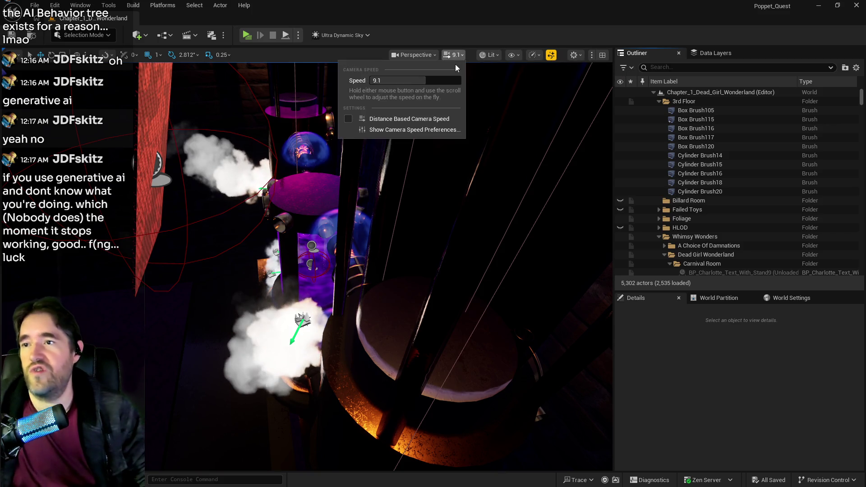
left_click_drag(424, 80, 394, 80)
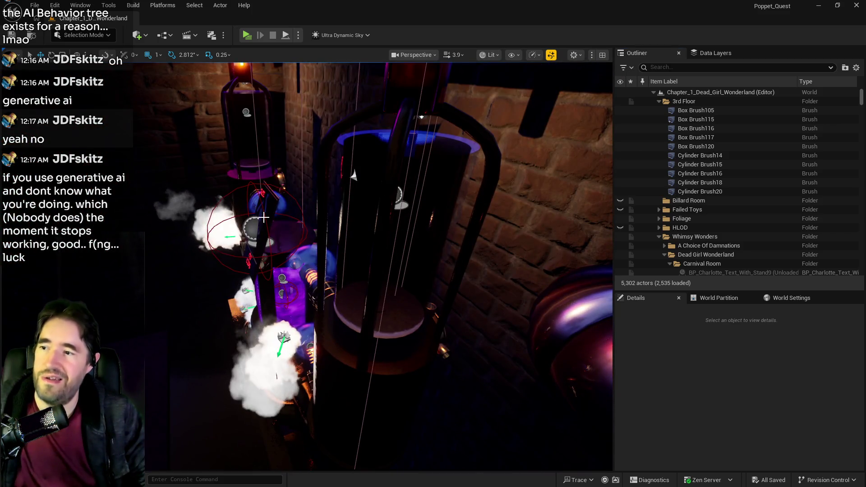
- Move the tarot card collectible up and along Y onto the pipe, then save the level
left_click(224, 211)
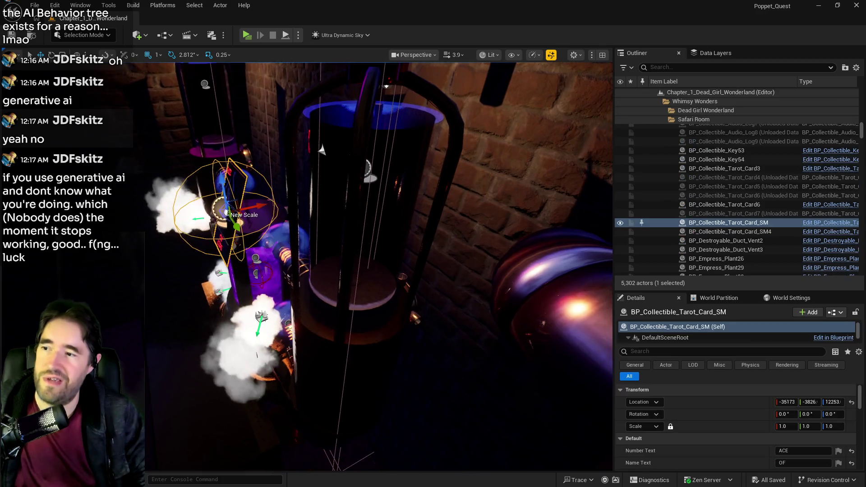
mouse_move(239, 223)
left_mouse_down()
mouse_move(357, 181)
mouse_move(360, 197)
mouse_move(441, 267)
mouse_move(571, 332)
mouse_move(317, 246)
mouse_move(316, 309)
mouse_move(478, 300)
mouse_move(472, 304)
left_mouse_up()
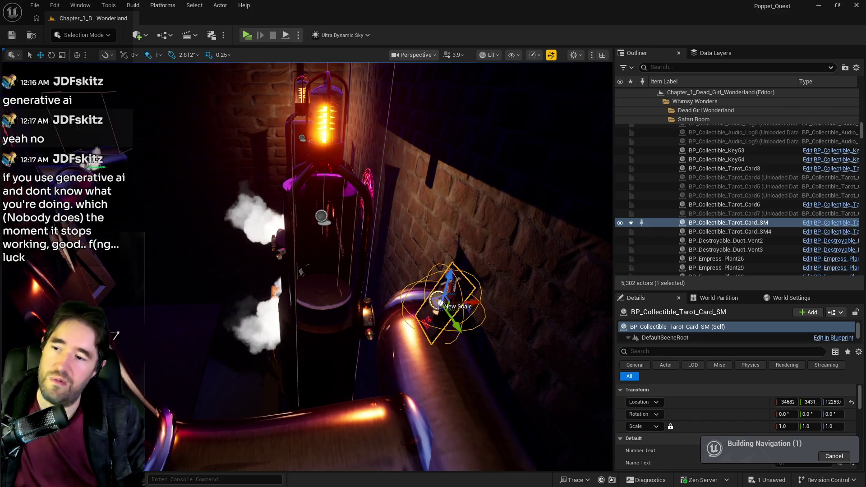
key("f")
mouse_move(321, 327)
left_mouse_down()
mouse_move(421, 340)
mouse_move(409, 312)
left_mouse_up()
left_click_drag(406, 228, 406, 228)
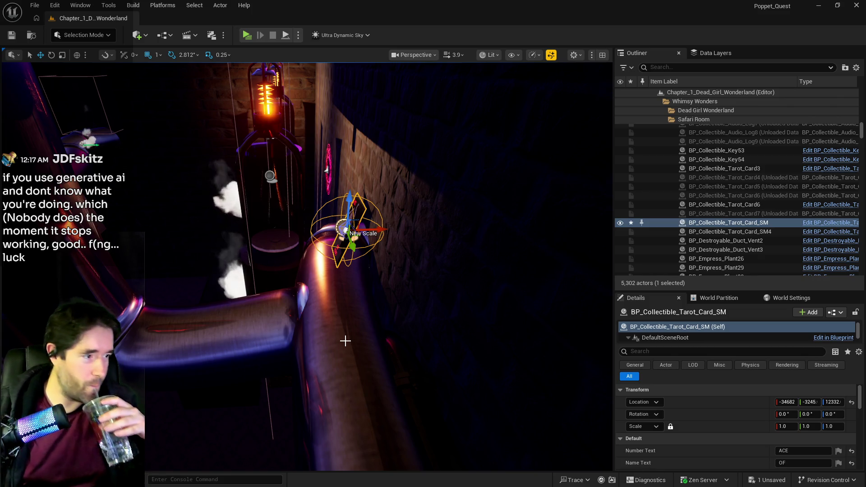
mouse_move(433, 240)
left_mouse_down()
mouse_move(176, 256)
mouse_move(295, 230)
left_mouse_up()
key("ctrl+s")
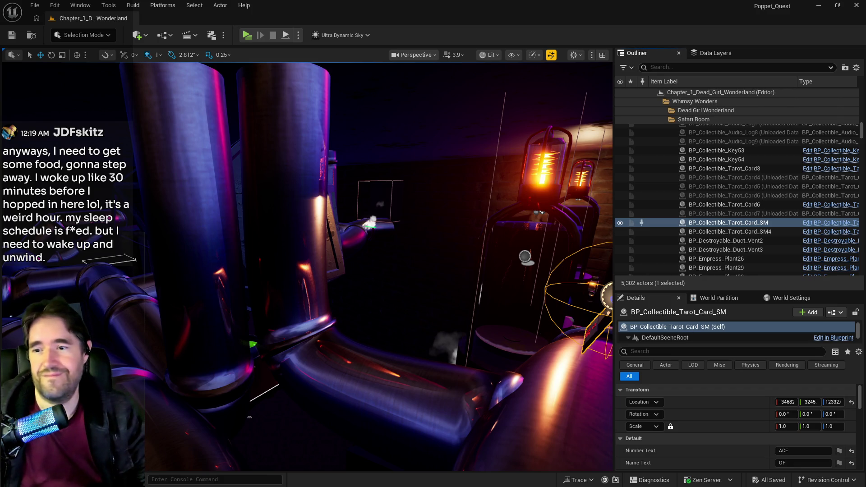
- Fly the view from the tarot card past the pipes into the room and select the duct grate
key("f")
mouse_move(307, 266)
left_mouse_down()
mouse_move(369, 293)
mouse_move(397, 250)
left_mouse_up()
left_click_drag(540, 336, 539, 336)
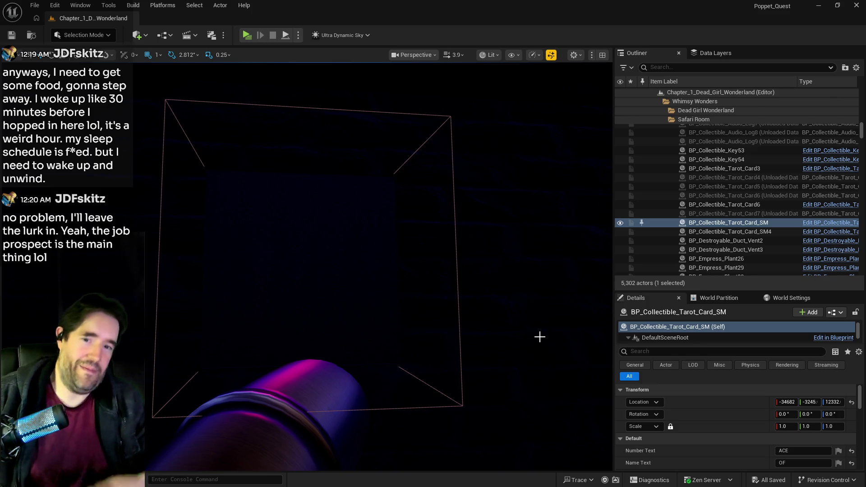
left_click_drag(377, 344, 377, 307)
left_click(289, 253)
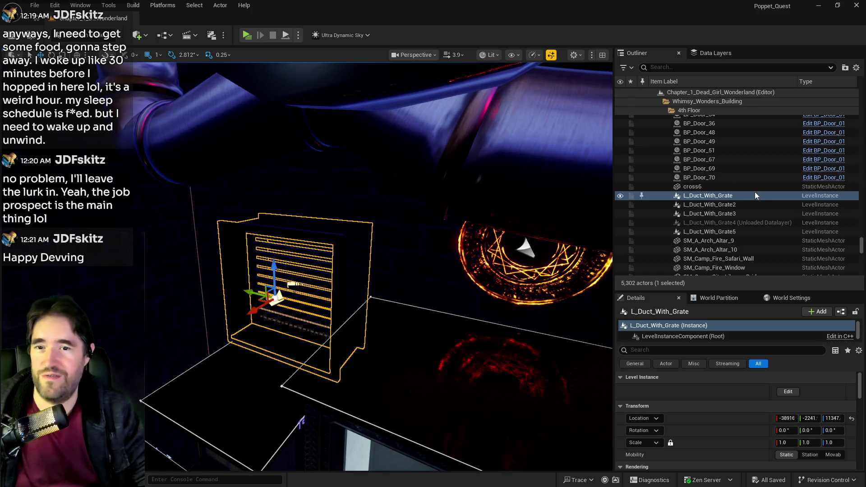
- Start editing the L_Duct_With_Grate level instance
right_click(736, 193)
left_click(618, 165)
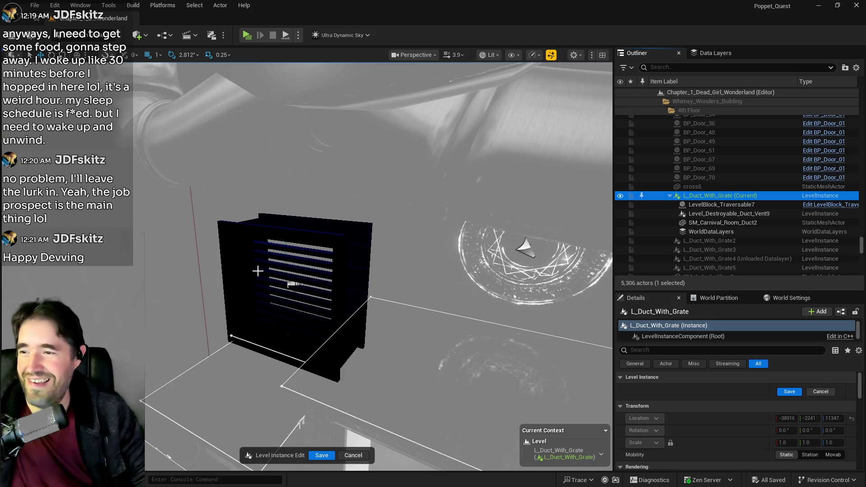
left_click_drag(257, 271, 251, 271)
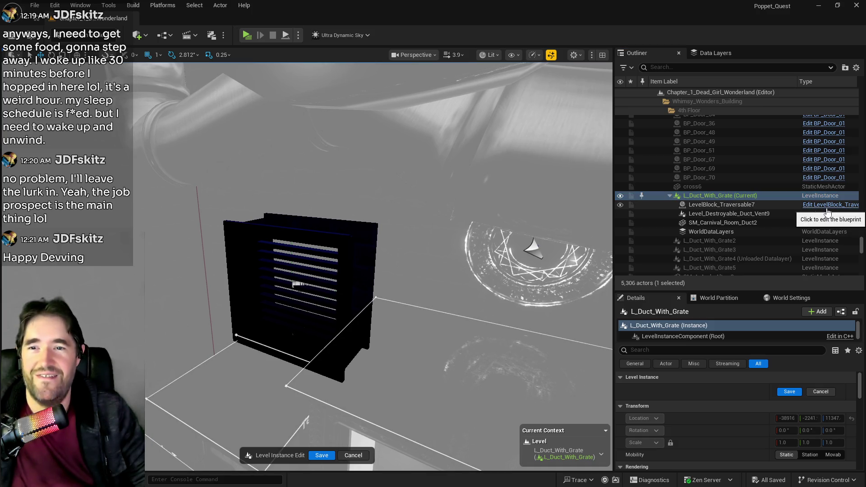
- Select Level_Destroyable_Duct_Vent9 in the Outliner and open it for editing
left_click(704, 222)
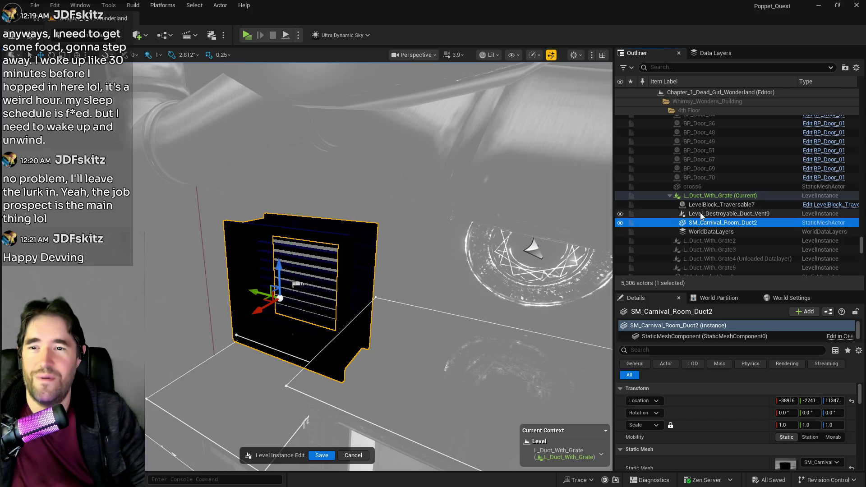
left_click(700, 214)
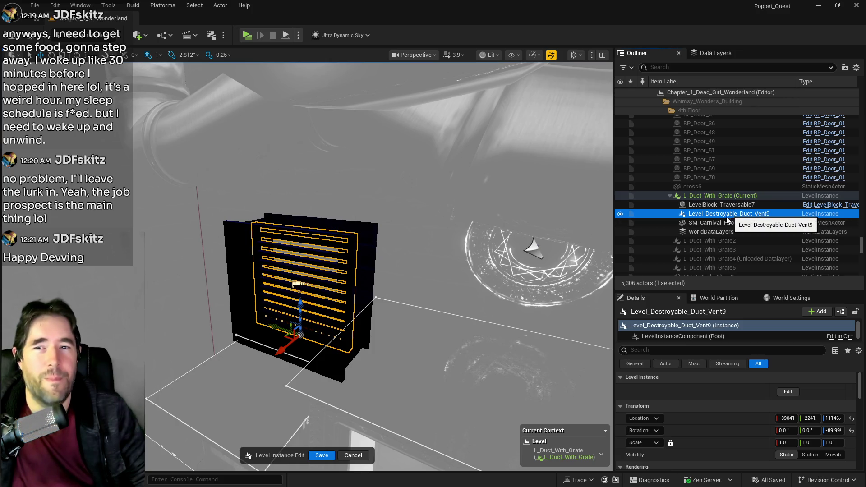
right_click(695, 213)
left_click(617, 172)
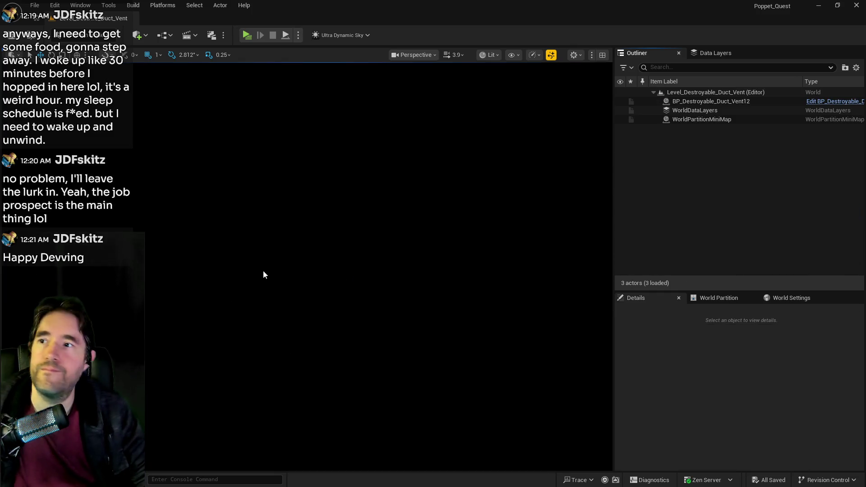
- Select BP_Destroyable_Duct_Vent12 in the level, then bring up the save prompt for unsaved assets
left_click(703, 102)
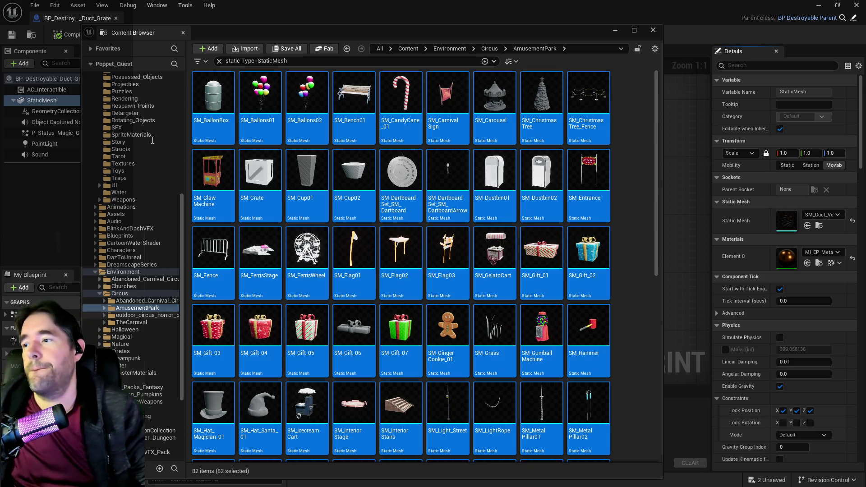
left_click(285, 48)
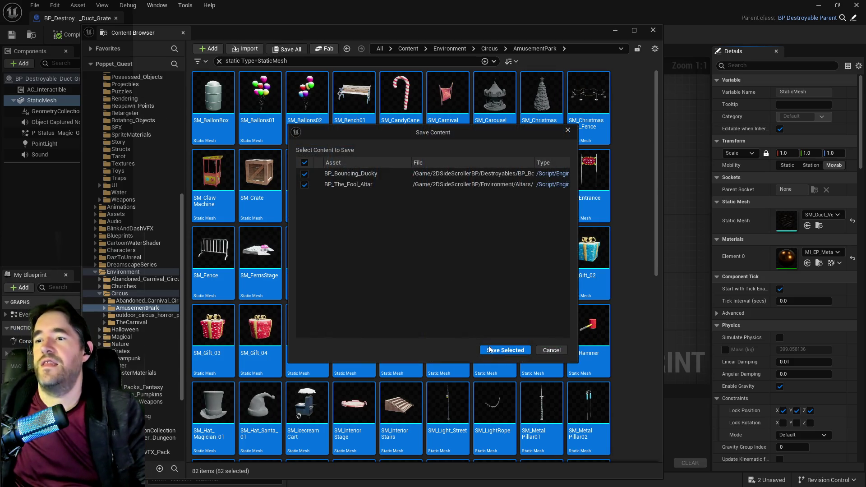
- Save BP_Bouncing_Ducky and BP_The_Fool_Altar, then select all 24 meshes in outdoor_circus_horror_pack
left_click(489, 349)
left_click(142, 315)
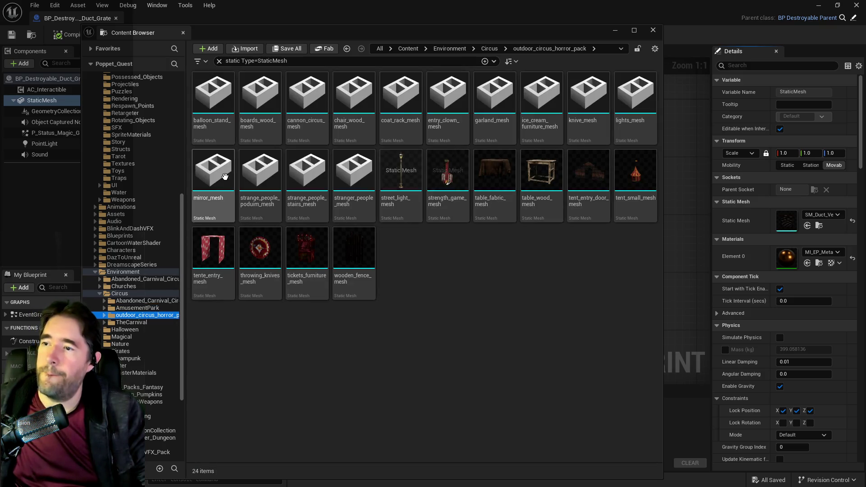
left_click(224, 177)
key("ctrl+a")
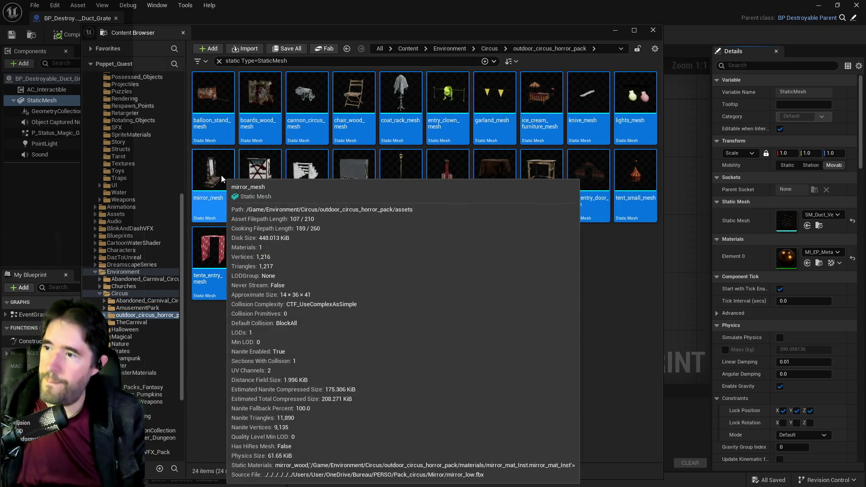
- Disable Nanite on the 24 selected meshes and save them
right_click(222, 178)
mouse_move(333, 170)
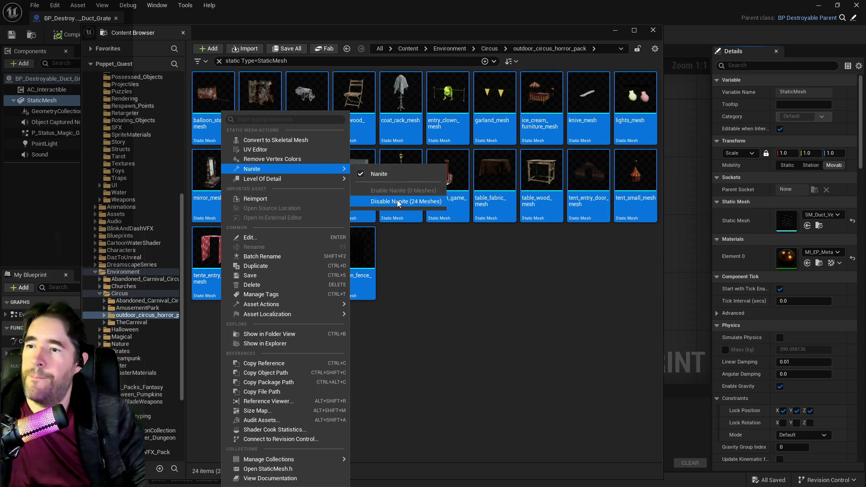
left_click(399, 204)
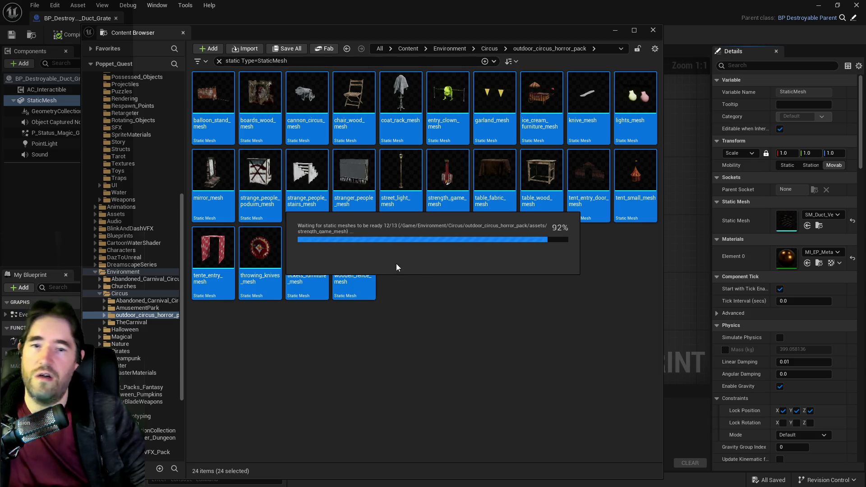
left_click(287, 49)
left_click(496, 348)
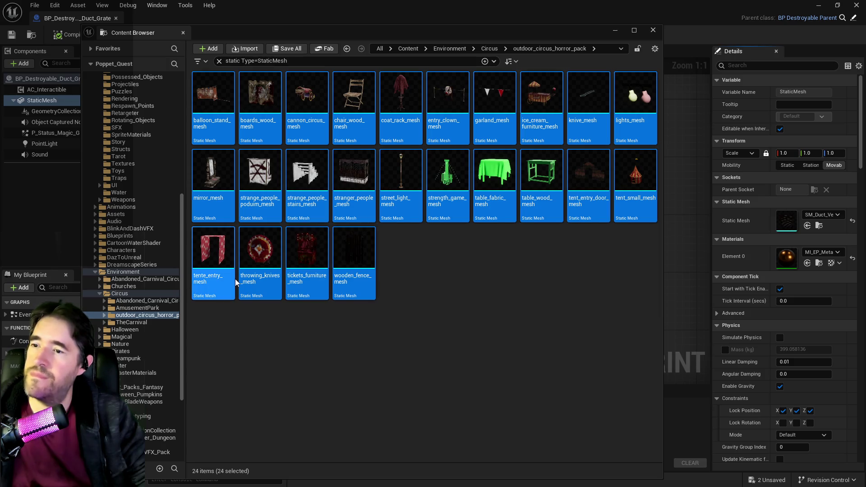
- Select all 68 static meshes in TheCarnival folder
left_click(136, 323)
left_click(213, 171)
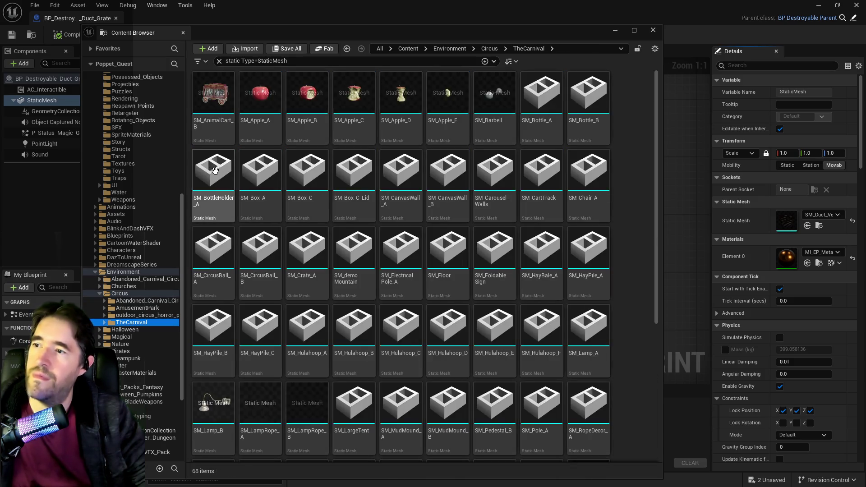
key("ctrl+a")
- Disable Nanite on the 68 selected meshes and save the modified assets
right_click(221, 194)
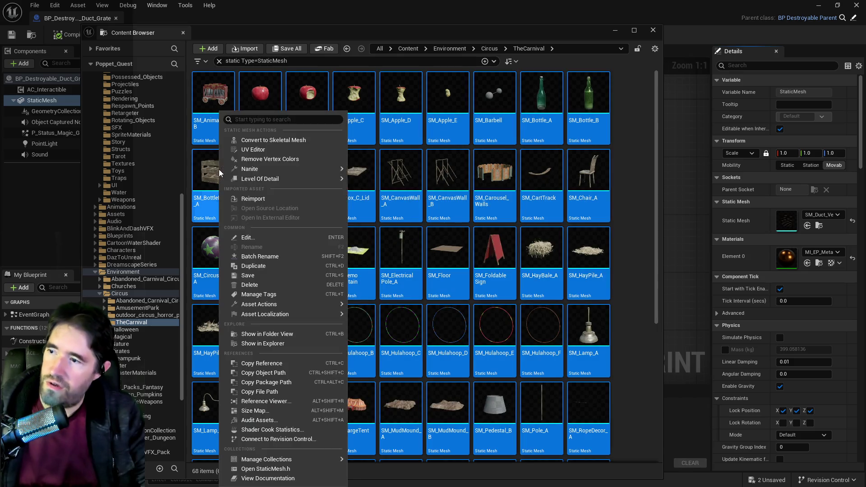
mouse_move(311, 169)
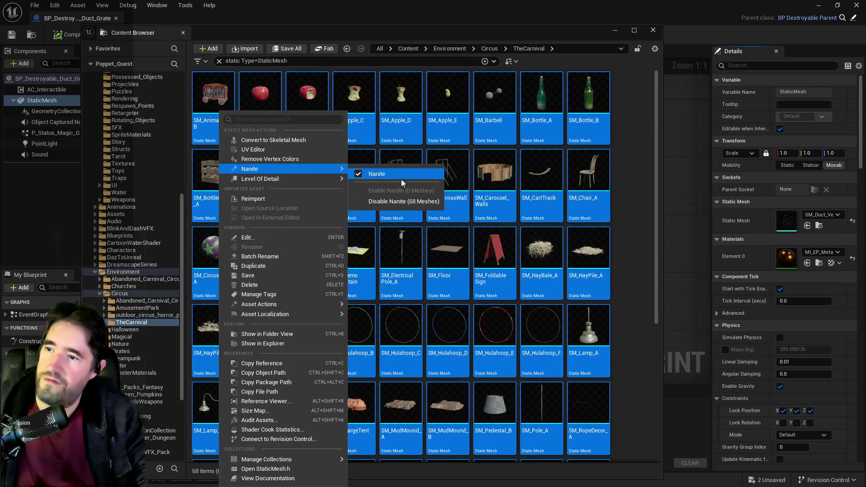
left_click(388, 201)
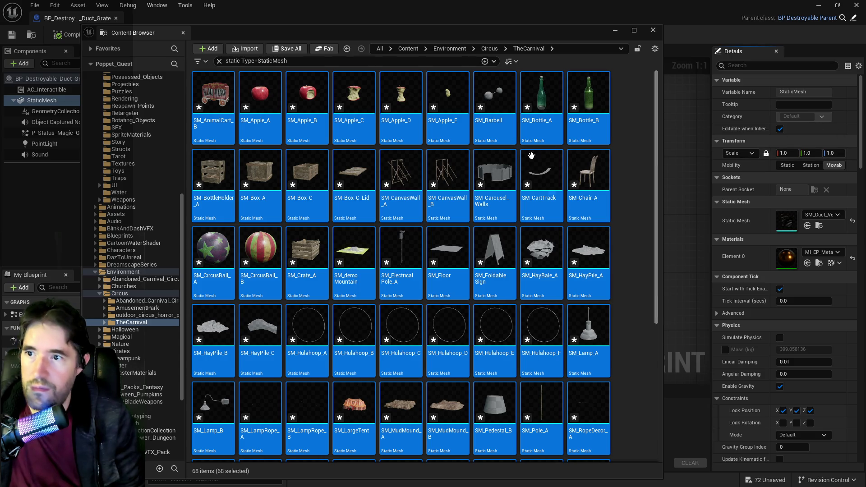
left_click(287, 48)
left_click(518, 354)
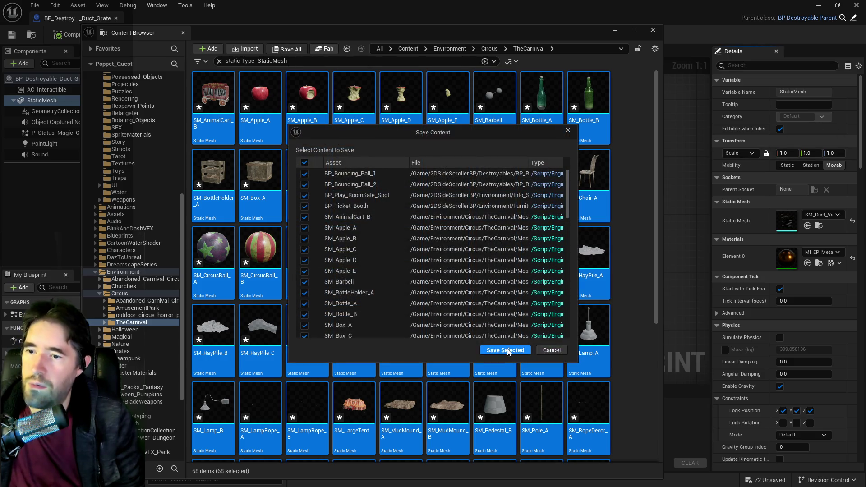
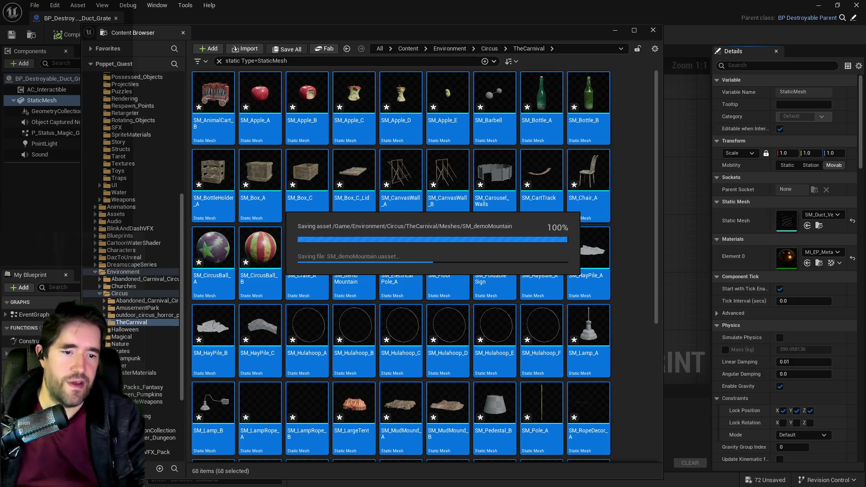
- Select #ThumbsUpThursday in the Business Stuff X stuff list, then place the X window over the document
key("alt+Tab")
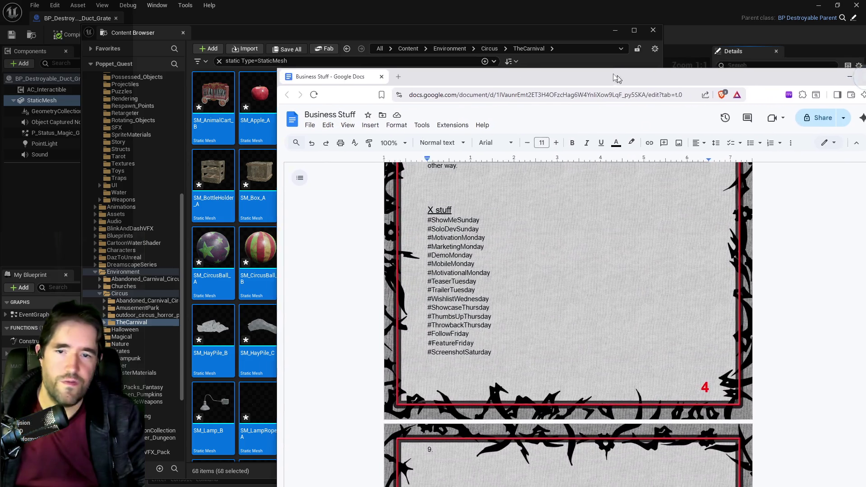
scroll(511, 322, "down", 1)
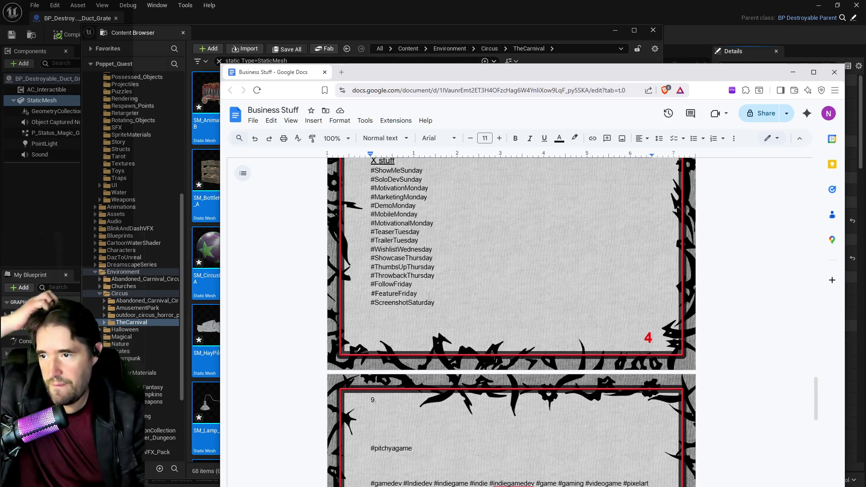
double_click(429, 266)
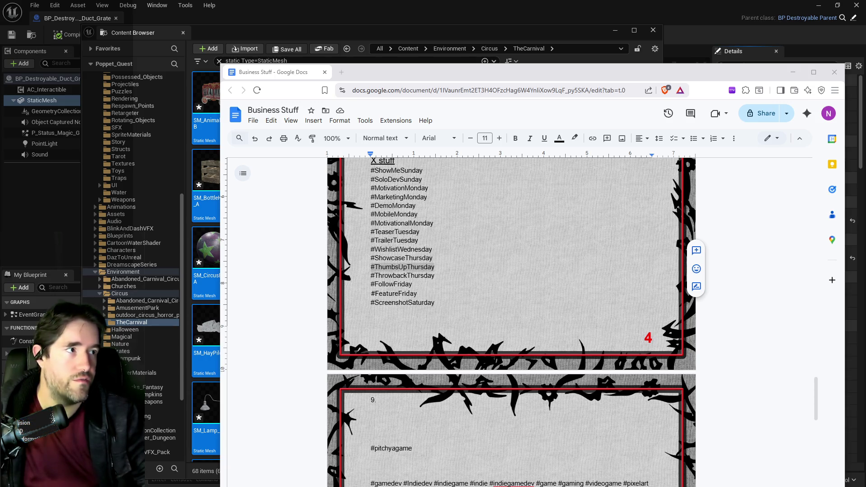
key("alt+Tab")
left_click_drag(704, 67, 261, 66)
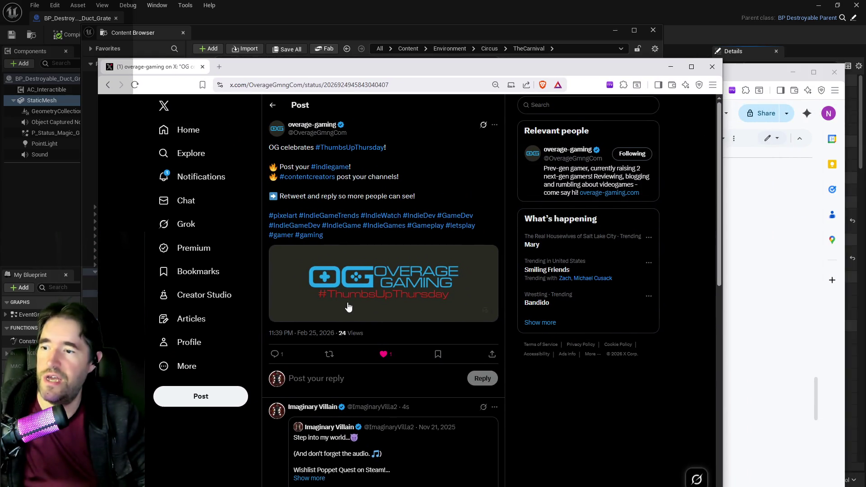
- Load the #ThumbsUpThursday search results on X and move the X window off to the right
left_click(329, 147)
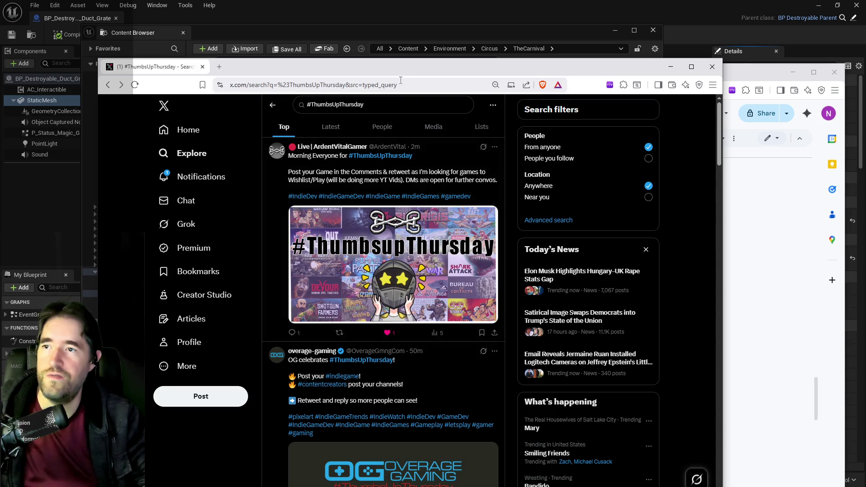
left_click_drag(405, 72, 865, 74)
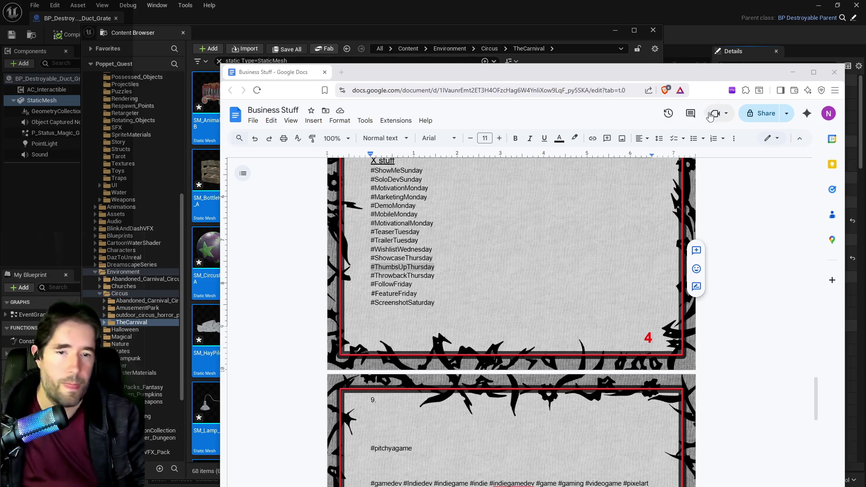
- Select the Thursday hashtags up to #ShowcaseThursday in Business Stuff, then move the document off-screen
left_click(793, 72)
key("ctrl+s")
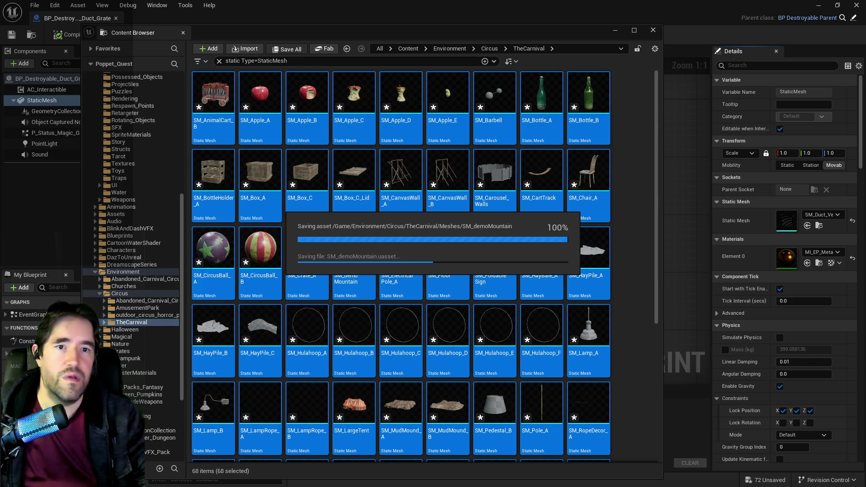
key("alt+Tab")
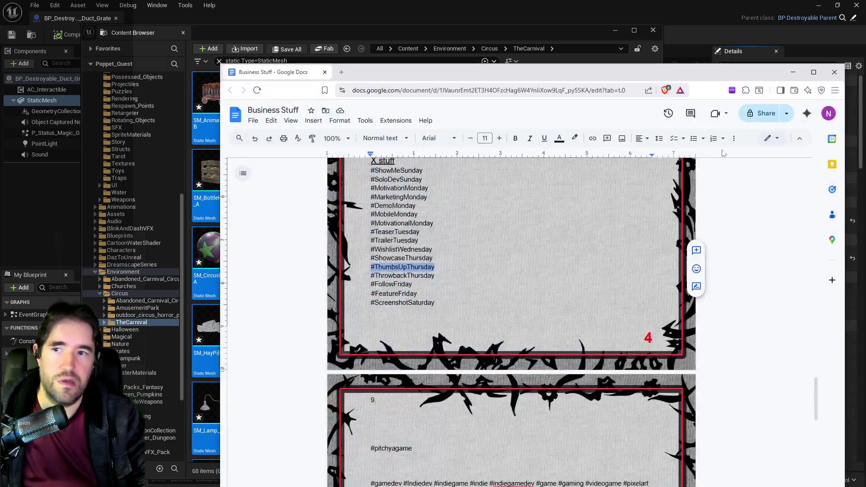
left_click_drag(441, 276, 378, 275)
left_click_drag(433, 258, 371, 258)
left_click_drag(609, 73, 865, 72)
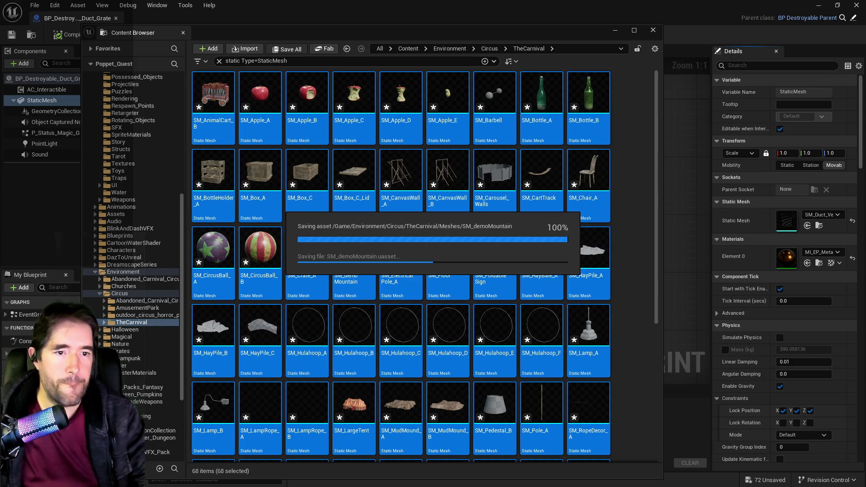
- Open Task Manager with Ctrl+Shift+Esc to check running processes
key("ctrl+shift+Escape")
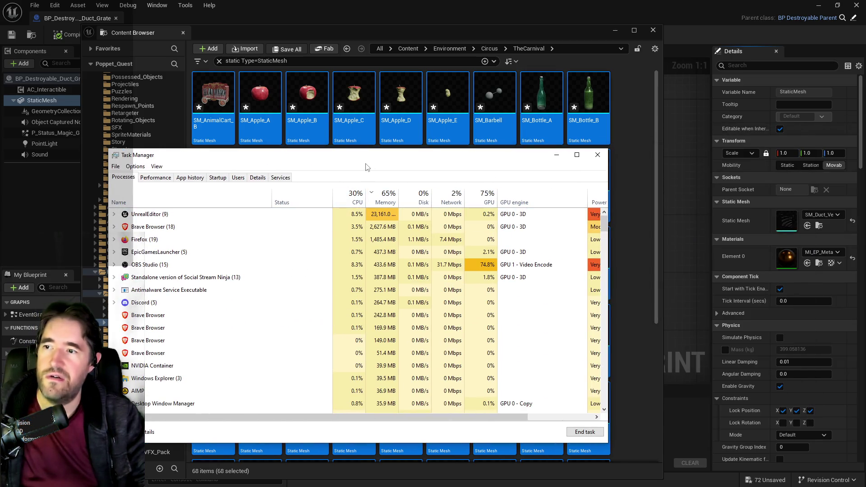
- Close Task Manager with Alt+F4
key("alt+F4")
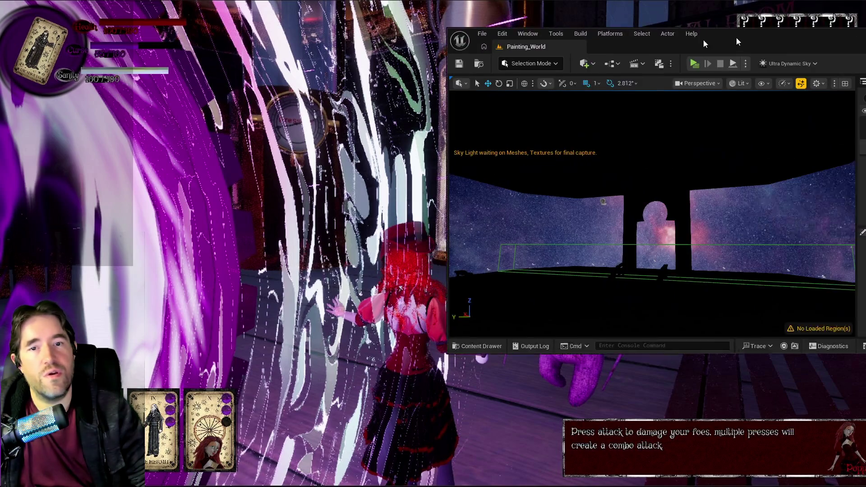
- Maximize the Unreal Editor and open Chapter_1_Dead_Girl_Wonderland from File > Recent Levels
left_click_drag(702, 39, 418, 75)
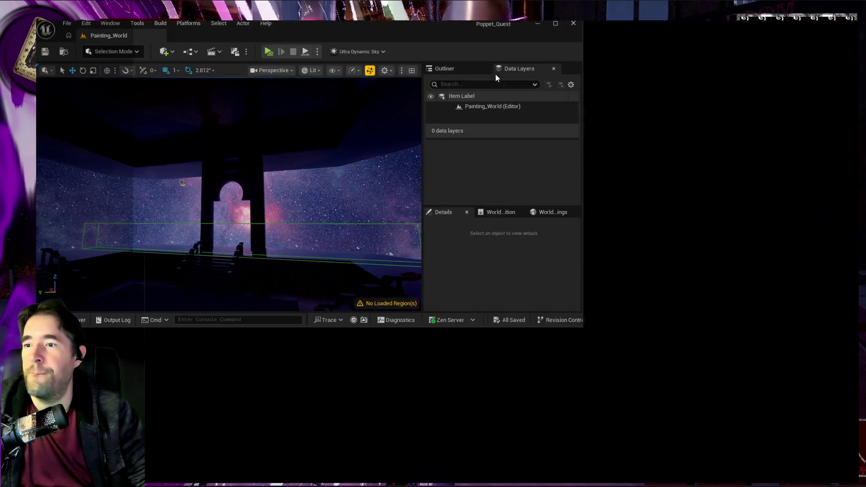
double_click(496, 74)
left_click(35, 5)
mouse_move(89, 72)
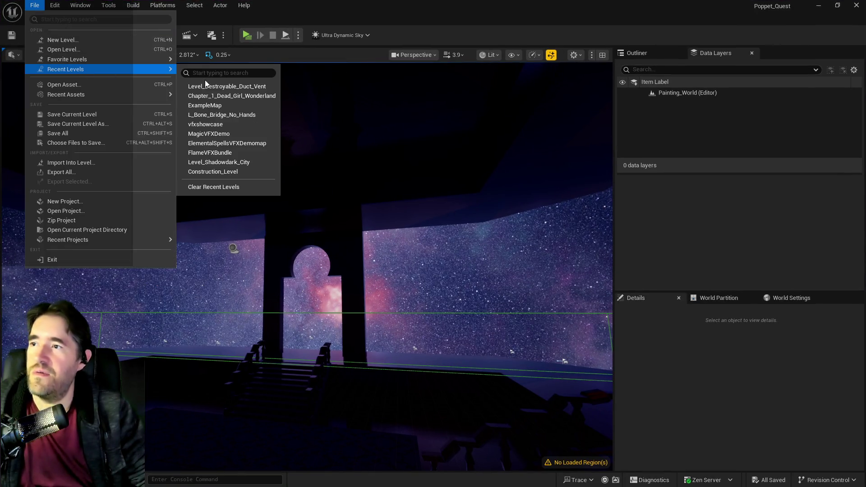
left_click(206, 94)
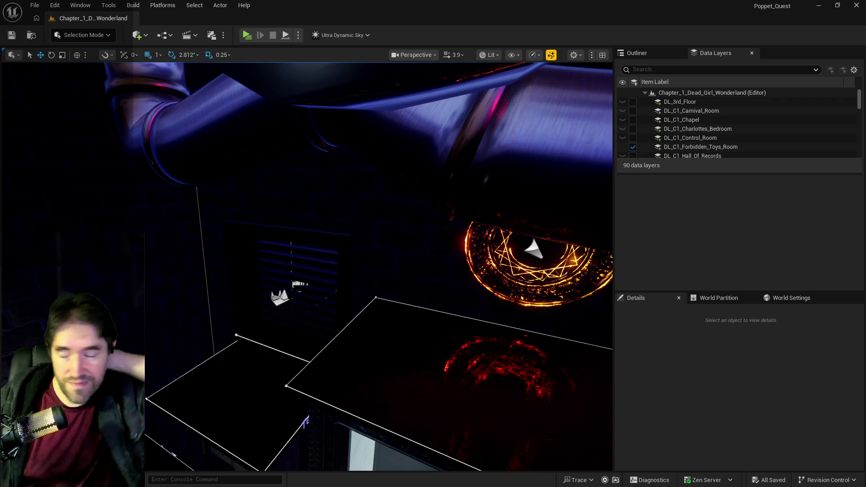
- Fly the camera from the vent into the room and place the floating Content Browser over the viewport
mouse_move(459, 307)
left_mouse_down()
mouse_move(459, 279)
mouse_move(445, 270)
mouse_move(367, 312)
left_mouse_up()
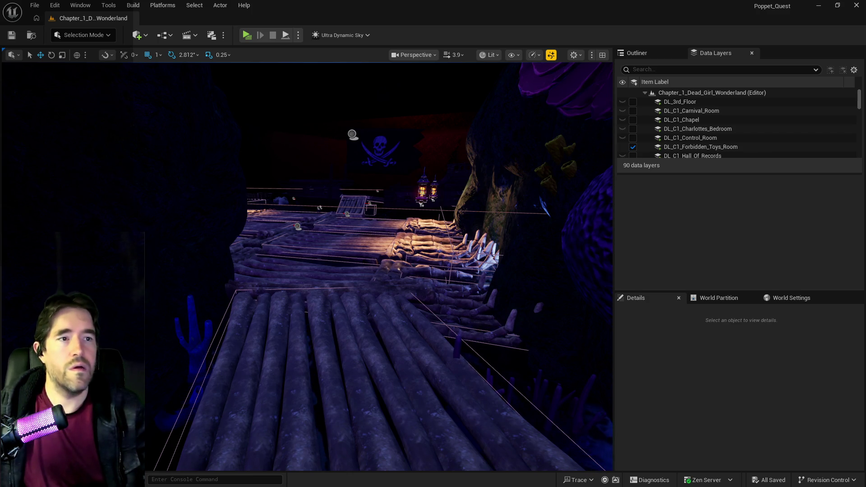
left_click_drag(865, 119, 562, 99)
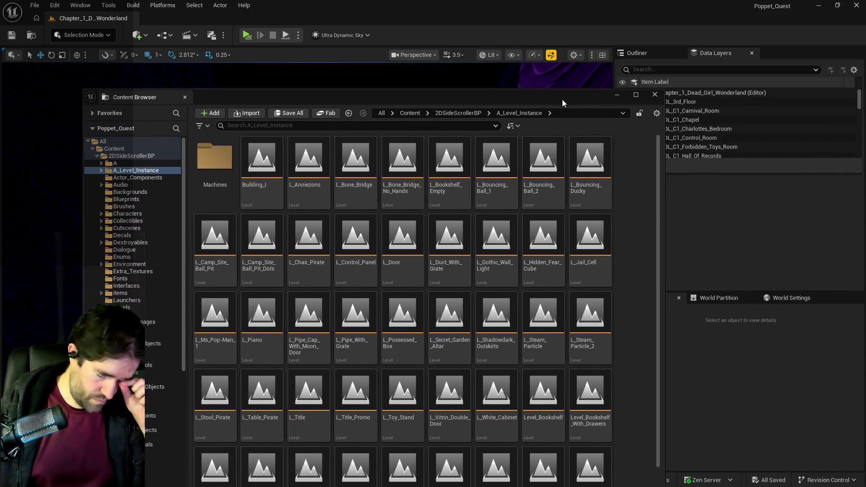